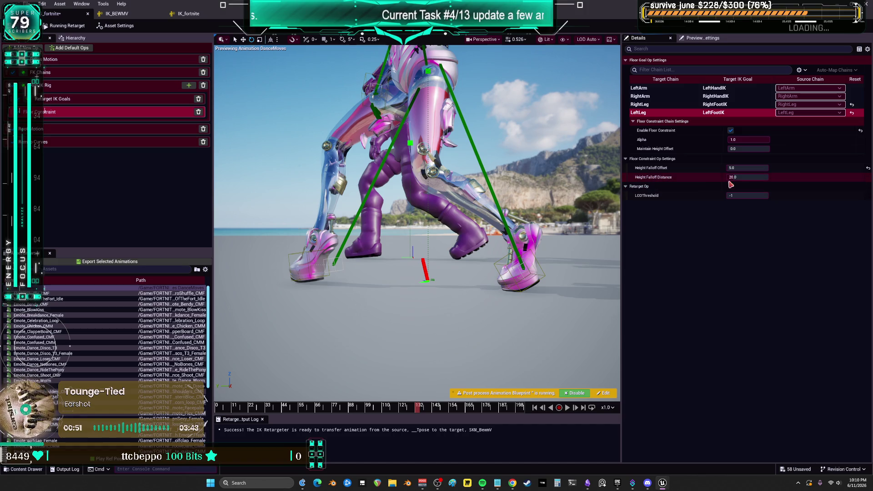
# - Rewind the preview, switch from Emote_BandOfTheFort_Idle to Emote_Confused_CMF, and orbit close to her feet
pyautogui.moveTo(415, 418)
pyautogui.mouseDown()
pyautogui.moveTo(242, 418)
pyautogui.moveTo(454, 452)
pyautogui.mouseUp()
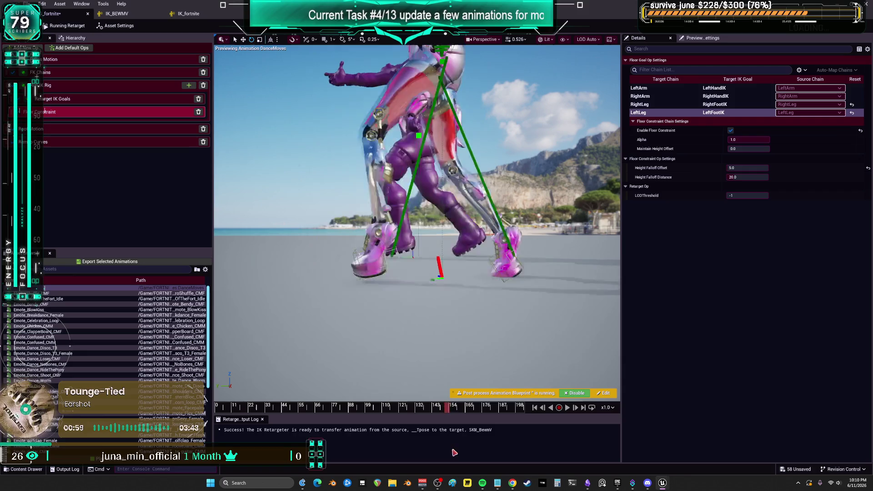
pyautogui.click(158, 299)
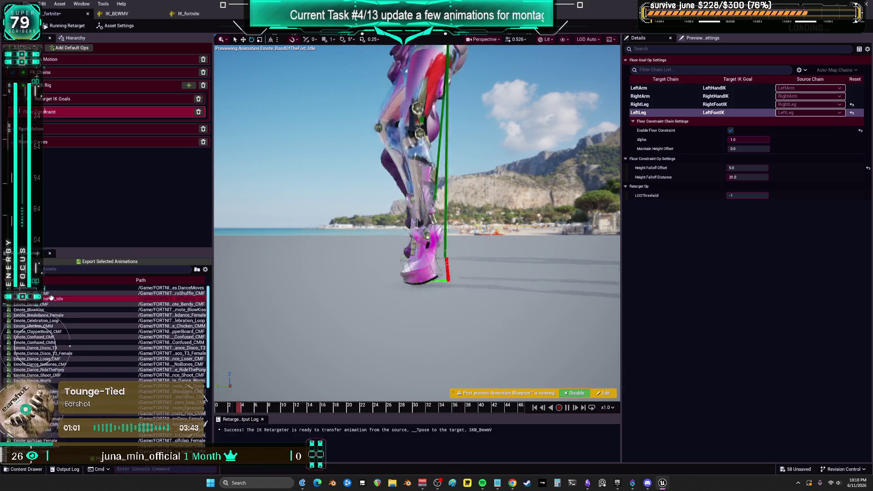
pyautogui.click(202, 337)
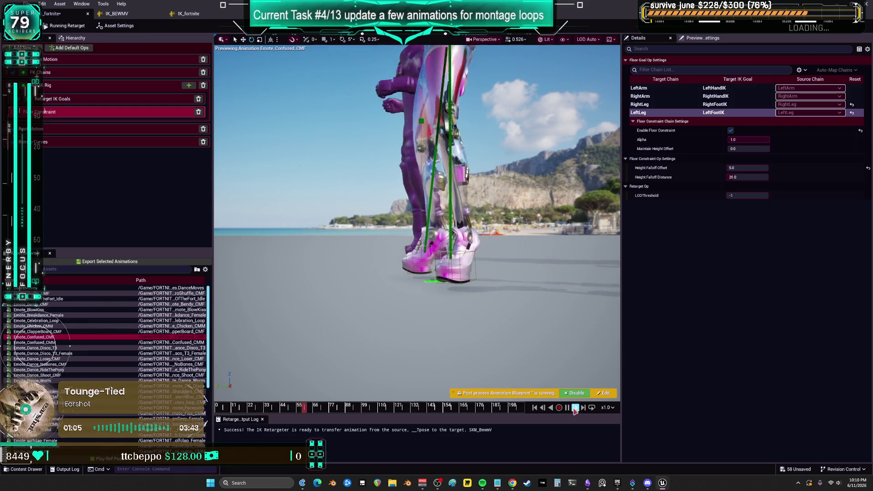
pyautogui.moveTo(501, 317)
pyautogui.mouseDown()
pyautogui.moveTo(410, 309)
pyautogui.moveTo(371, 254)
pyautogui.mouseUp()
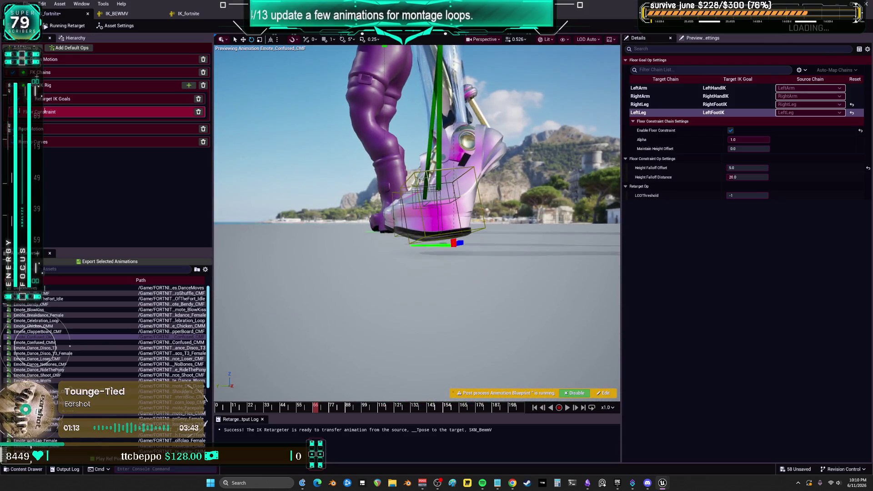
# - Toggle the floor constraint off and on, set Height Falloff Distance to 10.0, and preview Emote_Dance_Disco_T3_Female
pyautogui.click(731, 131)
pyautogui.click(730, 131)
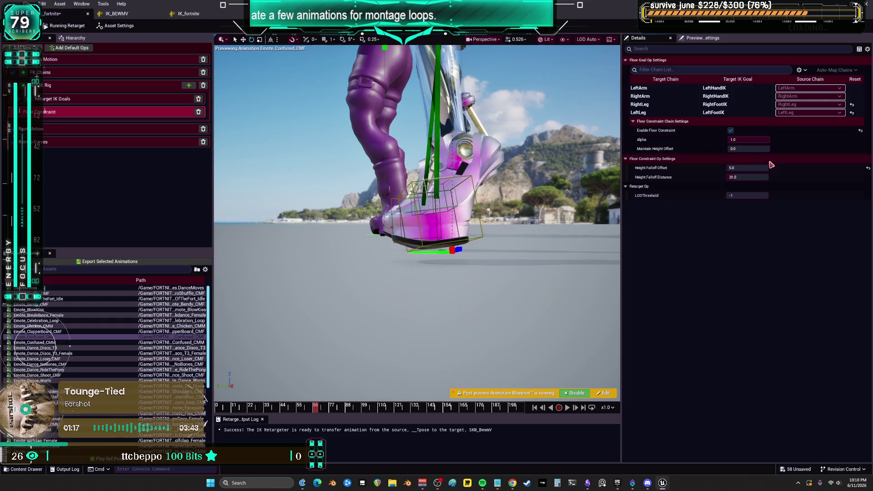
pyautogui.click(751, 176)
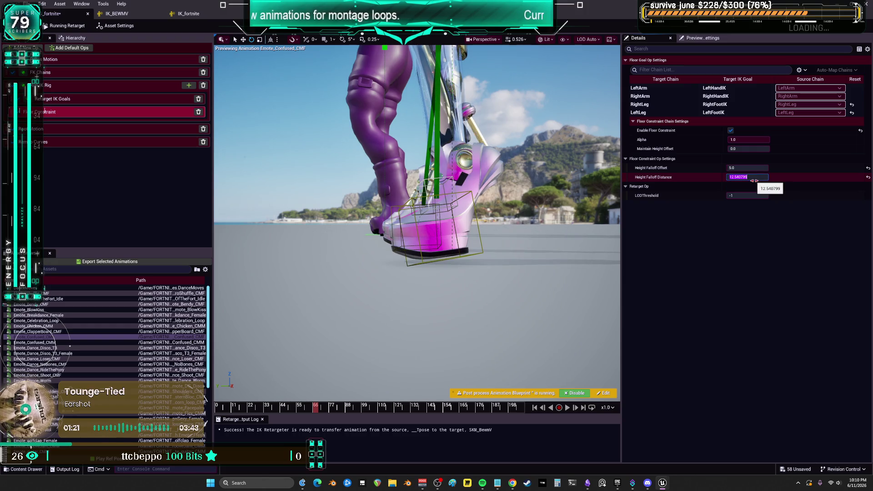
pyautogui.press('Return')
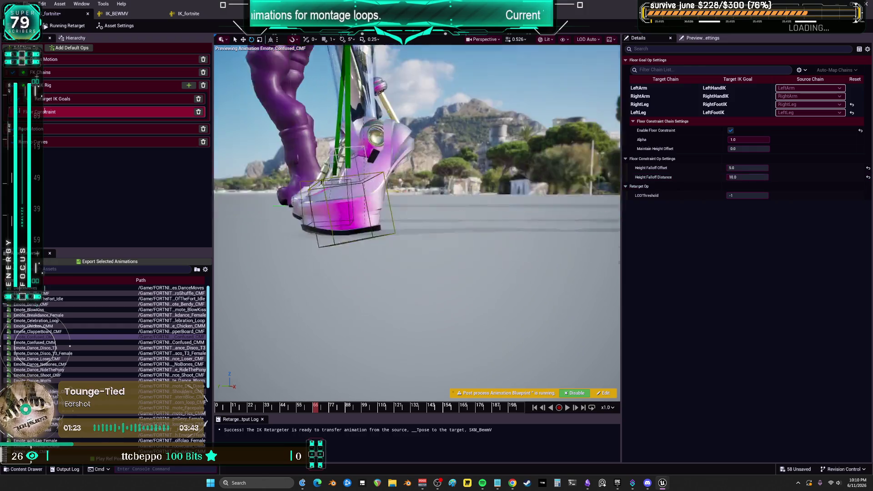
pyautogui.moveTo(451, 218); pyautogui.dragTo(475, 223)
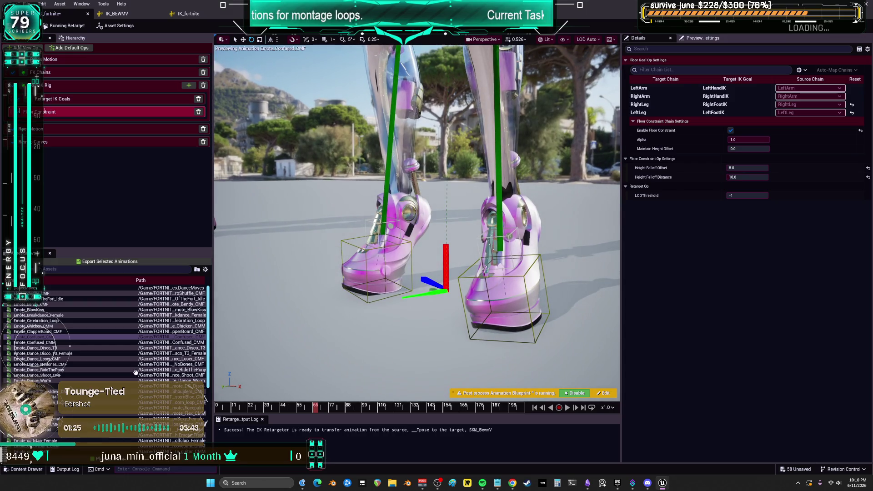
pyautogui.click(109, 353)
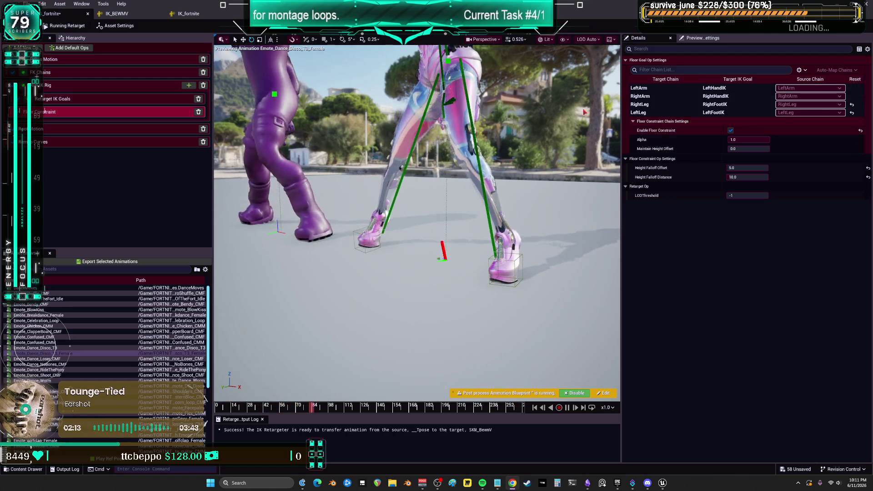
# - Preview DanceMoves, then Emote_Confused_CMM, pause it, and frame the character's feet
pyautogui.scroll(-5, 460, 210)
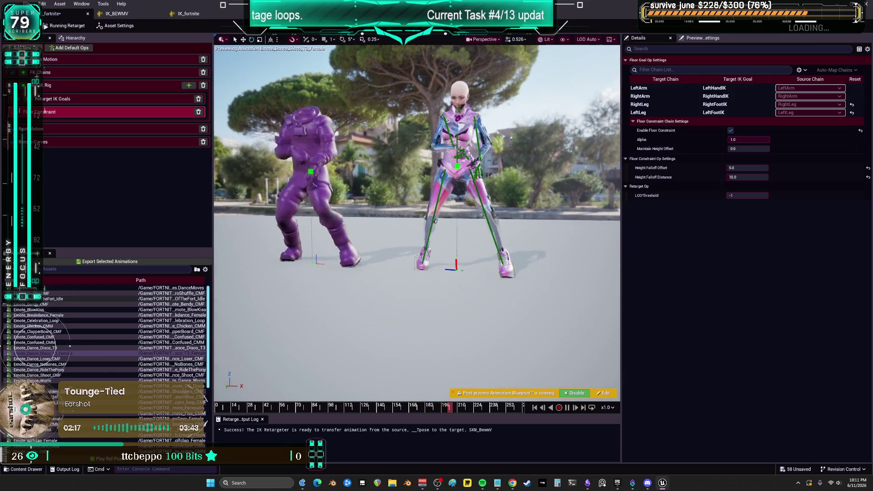
pyautogui.click(48, 288)
pyautogui.click(146, 343)
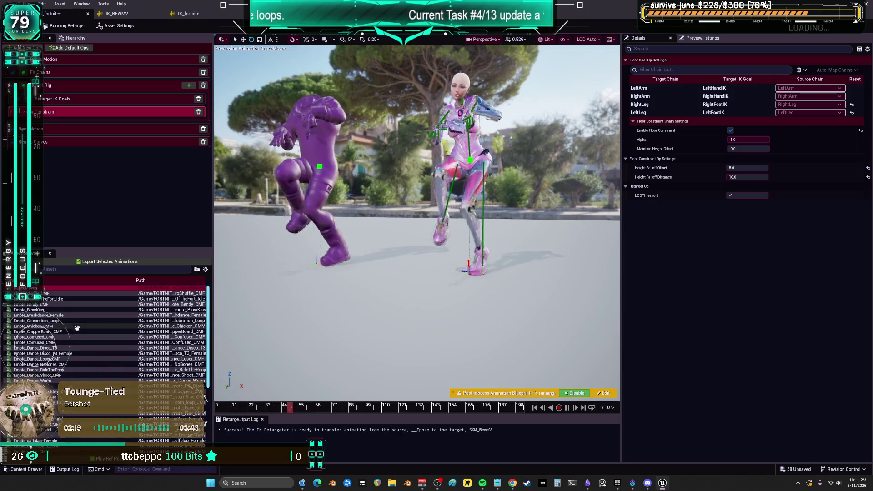
pyautogui.click(567, 407)
pyautogui.press('f')
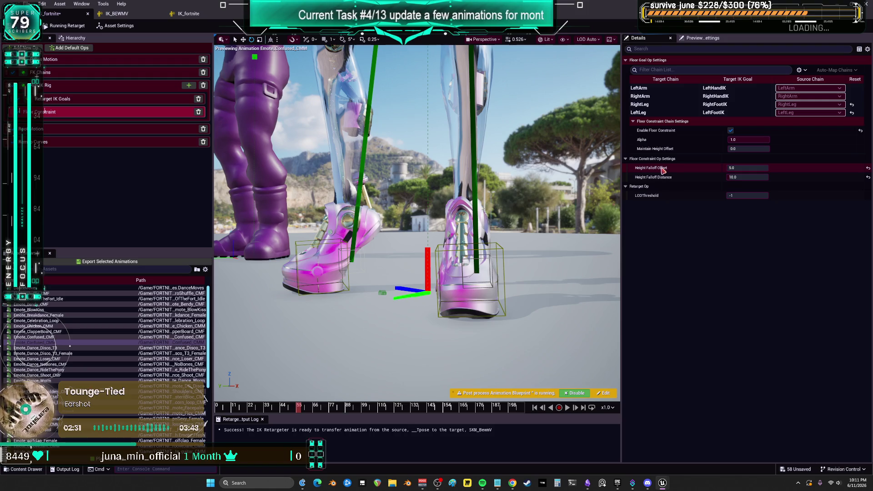
# - Raise the floor constraint's Height Falloff Offset from 5.0 to 10.0
pyautogui.moveTo(664, 170)
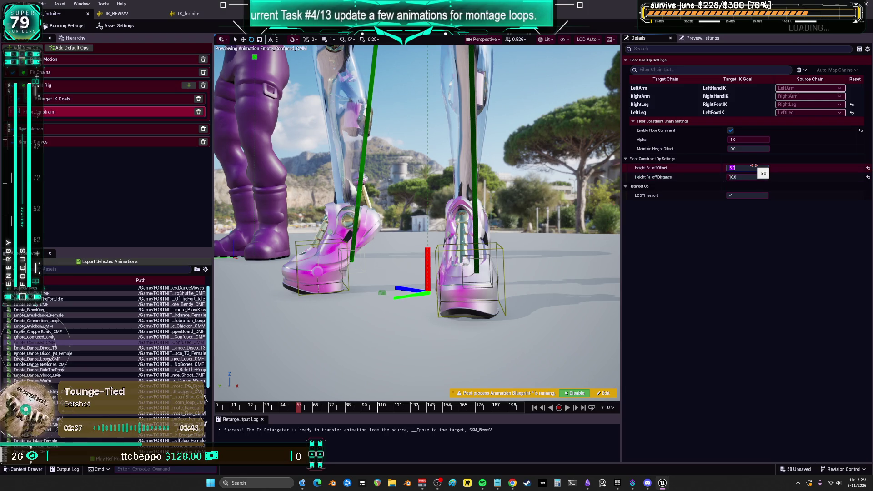
pyautogui.moveTo(753, 166); pyautogui.dragTo(755, 166)
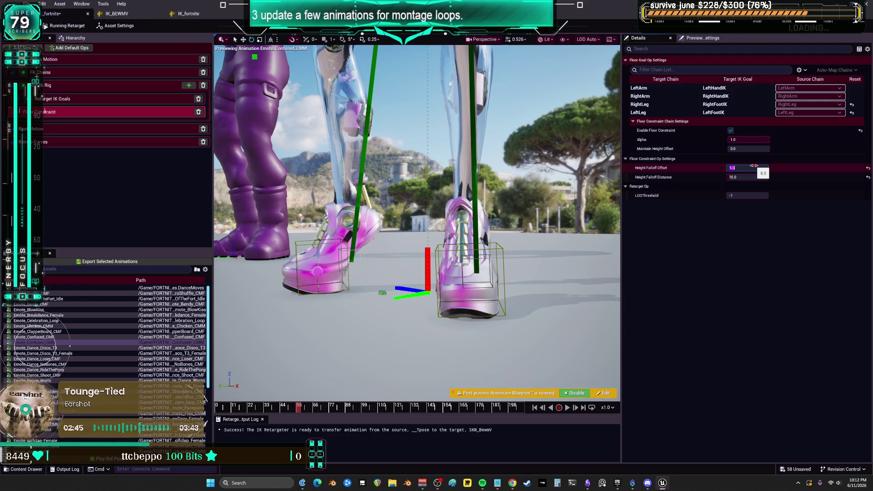
pyautogui.write('10')
pyautogui.press('Return')
# - Restore Height Falloff Distance to 20.0 and preview Emote_Chicken_CMM
pyautogui.click(744, 175)
pyautogui.write('20')
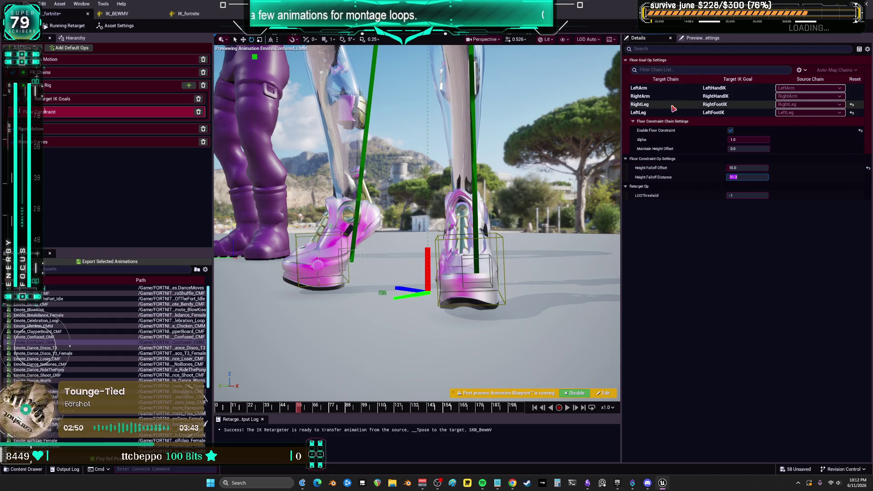
pyautogui.click(646, 112)
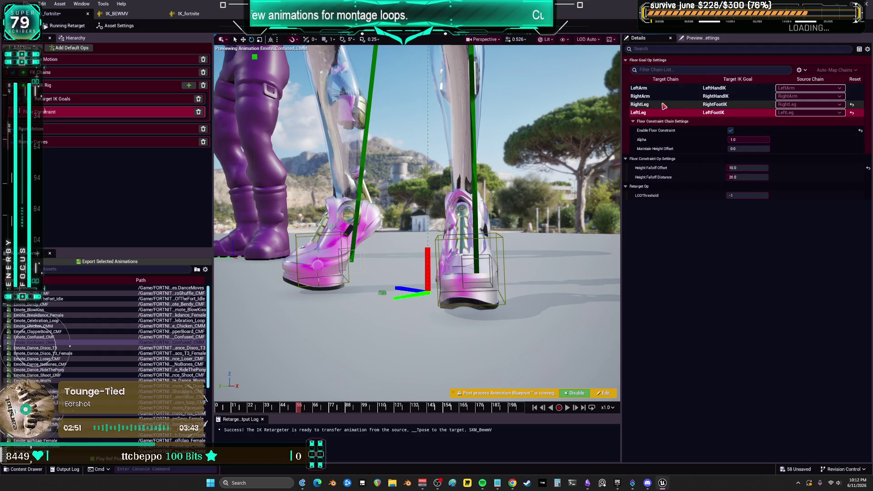
pyautogui.moveTo(670, 150)
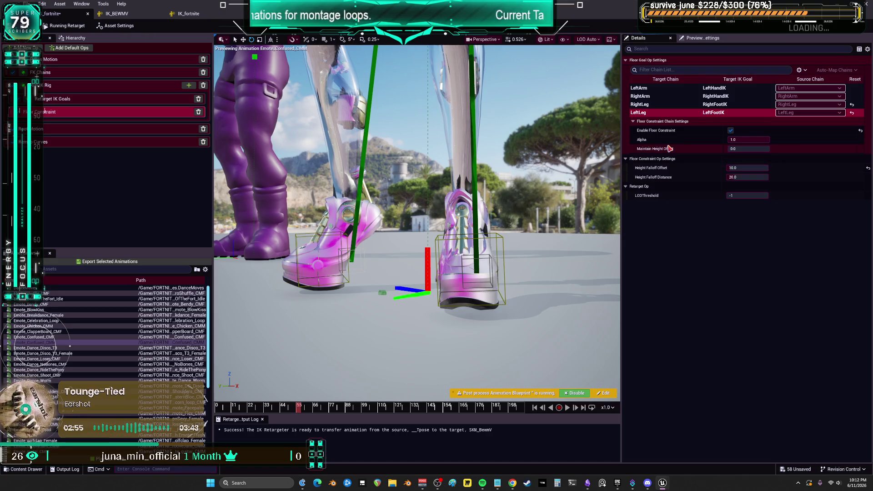
pyautogui.click(91, 326)
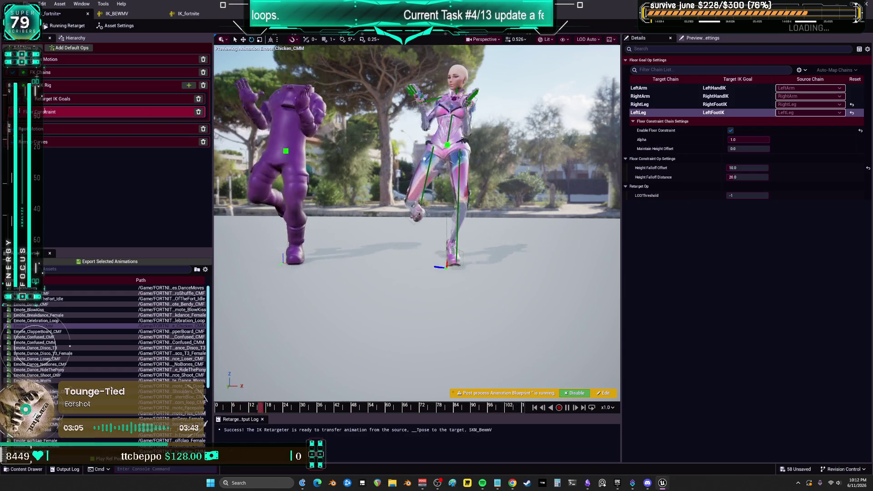
pyautogui.scroll(3, 391, 341)
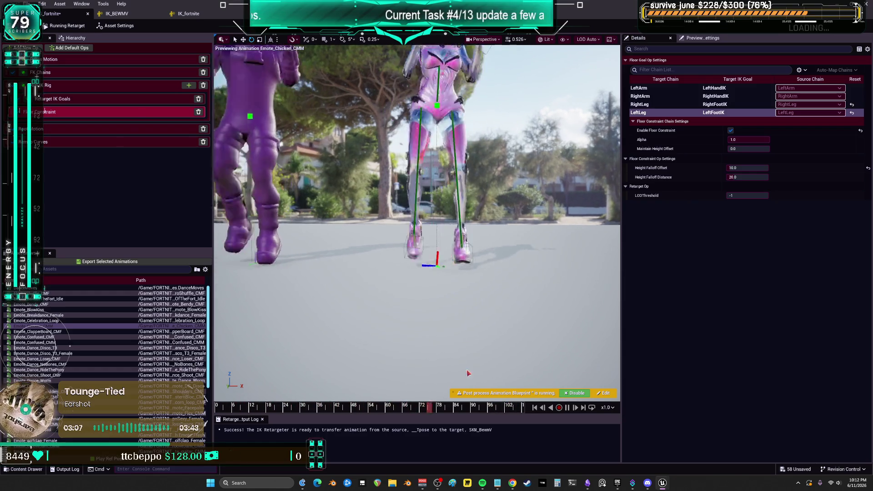
pyautogui.scroll(5, 556, 386)
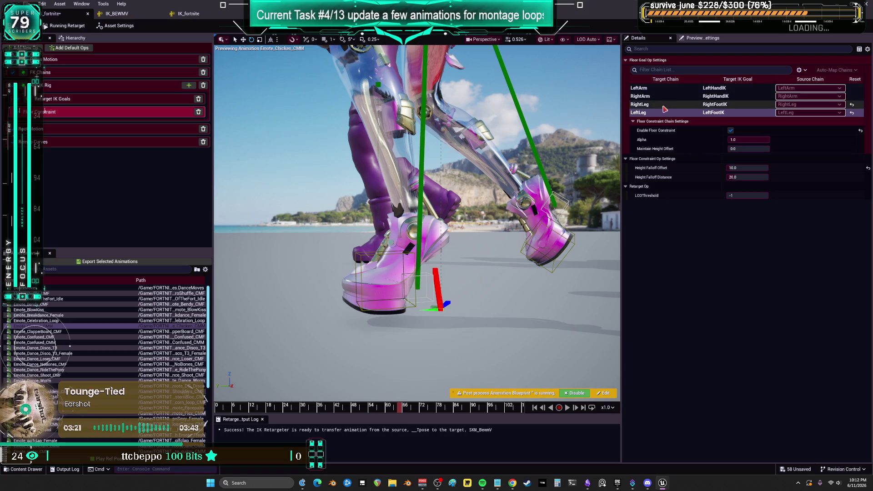
# - In Retarget IK Goals, try a LeftLeg Extension of about 1.21, then undo it
pyautogui.click(81, 100)
pyautogui.click(640, 113)
pyautogui.click(750, 287)
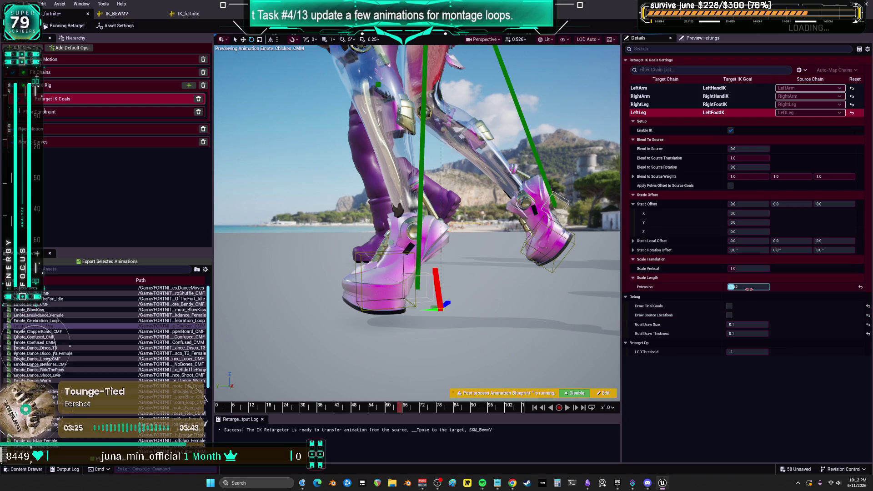
pyautogui.moveTo(750, 287); pyautogui.dragTo(773, 287)
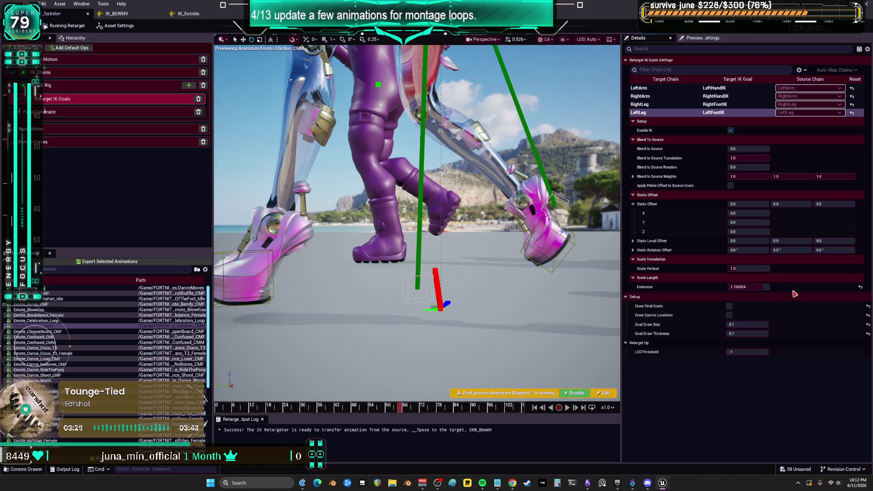
pyautogui.hotkey('ctrl', 'z')
# - Preview Emote_Facepalm paused and show the IK Rig op's solve goal settings
pyautogui.moveTo(517, 273)
pyautogui.mouseDown()
pyautogui.moveTo(382, 278)
pyautogui.moveTo(336, 266)
pyautogui.moveTo(363, 248)
pyautogui.mouseUp()
pyautogui.scroll(-3, 91, 346)
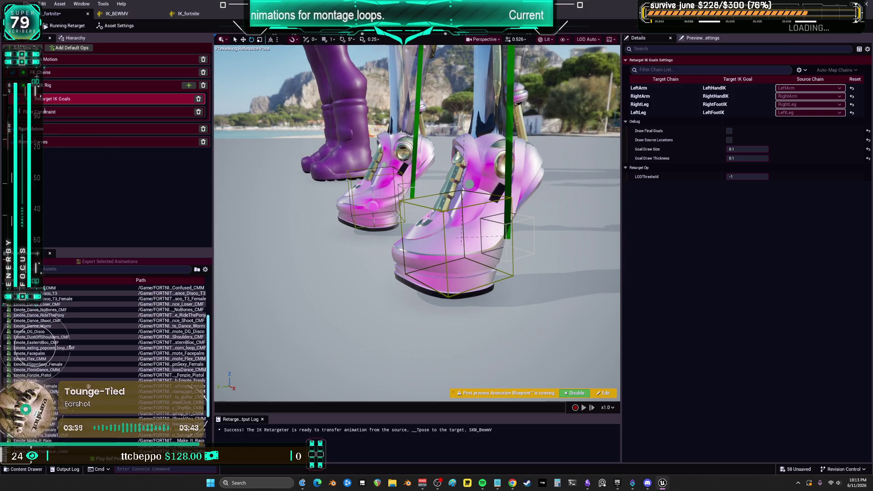
pyautogui.click(53, 353)
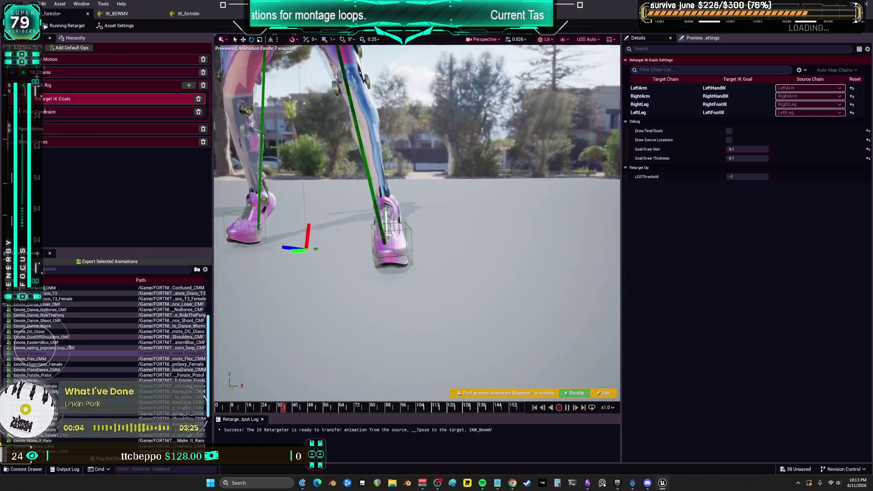
pyautogui.click(567, 408)
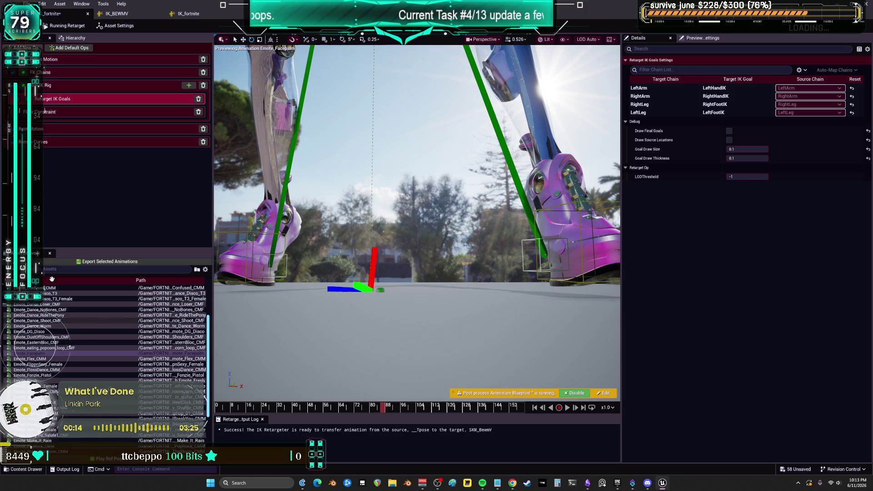
pyautogui.click(66, 86)
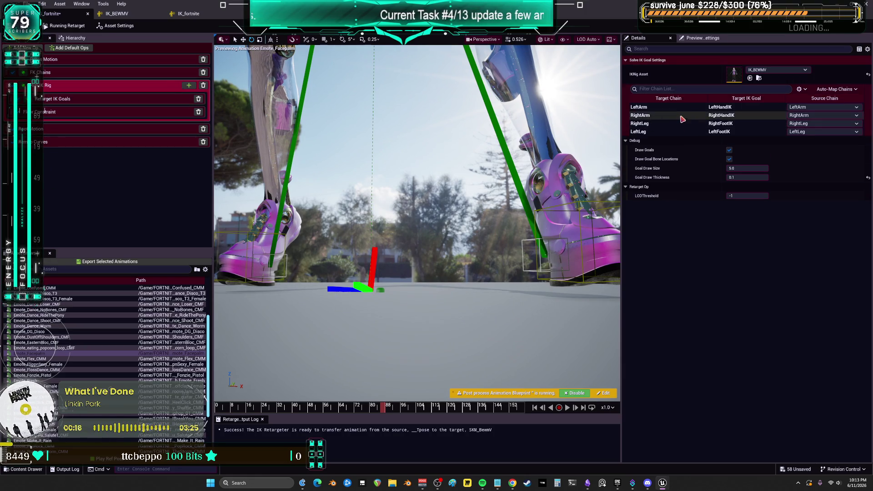
# - In FK Chains, give the leg chains One to One rotation and try Orient and Scale, then Globally Scaled translation
pyautogui.click(659, 132)
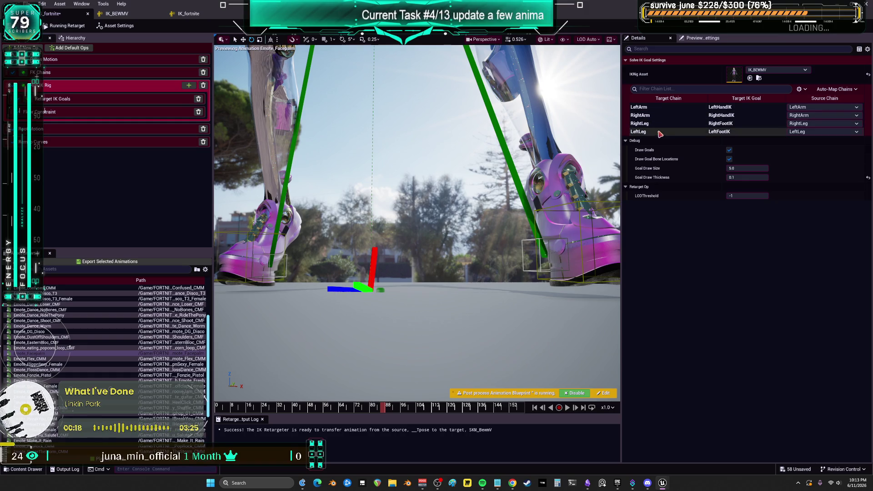
pyautogui.click(67, 102)
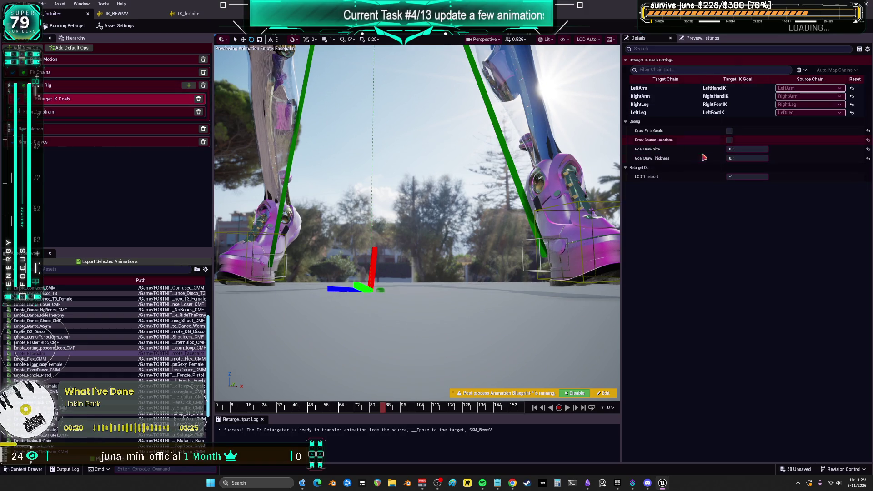
pyautogui.click(91, 73)
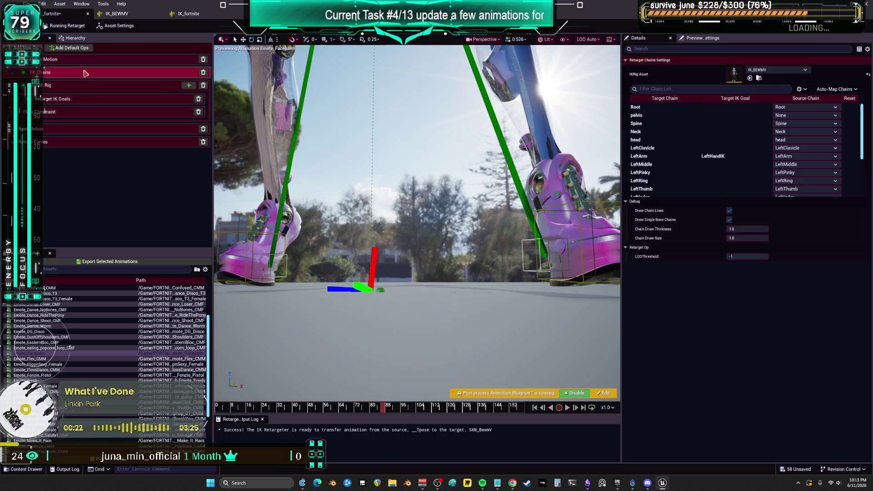
pyautogui.scroll(-5, 685, 157)
pyautogui.click(684, 192)
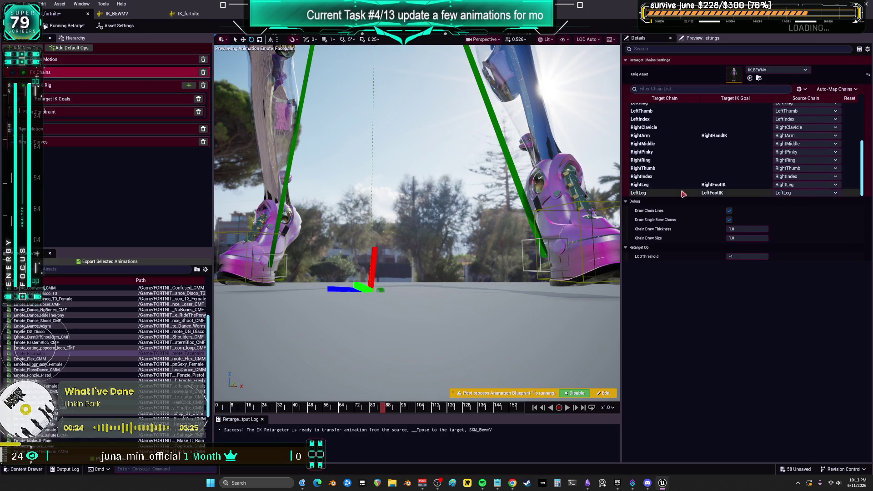
pyautogui.click(748, 220)
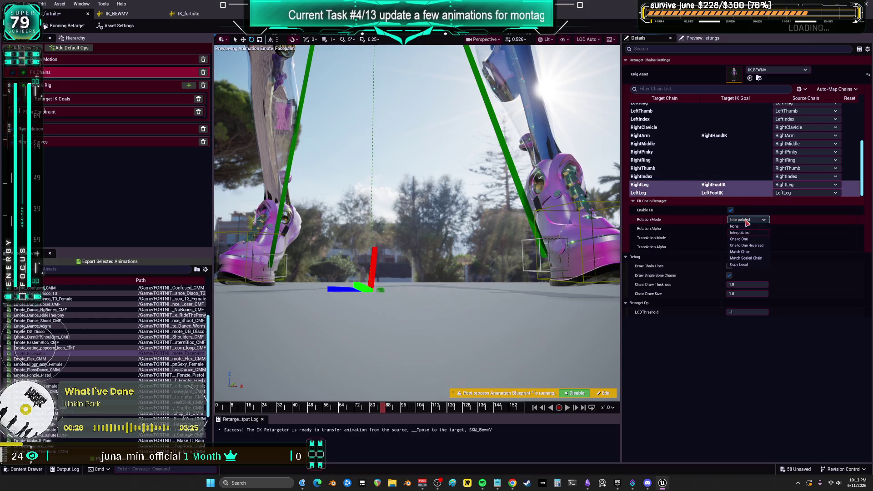
pyautogui.click(754, 239)
pyautogui.click(748, 238)
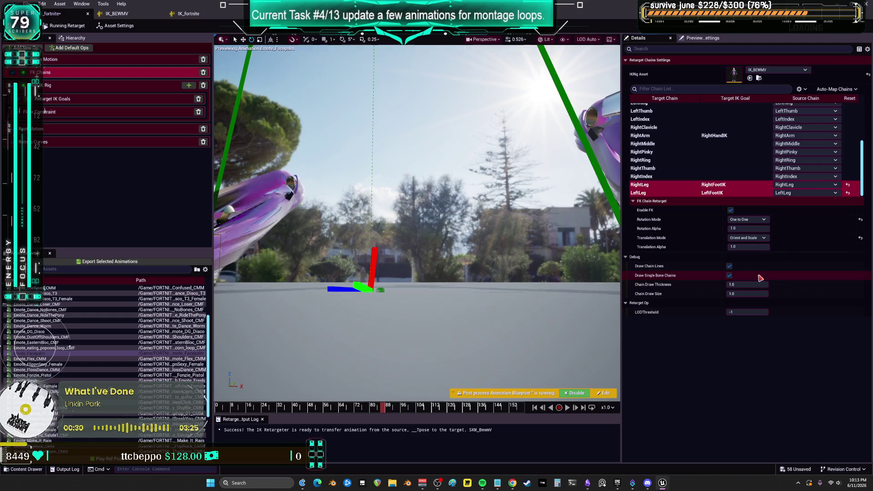
pyautogui.click(760, 277)
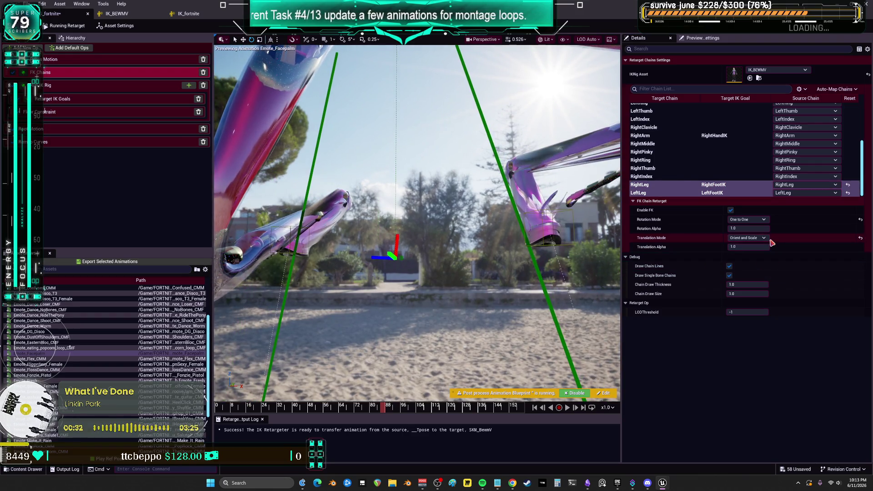
pyautogui.click(755, 238)
pyautogui.click(767, 256)
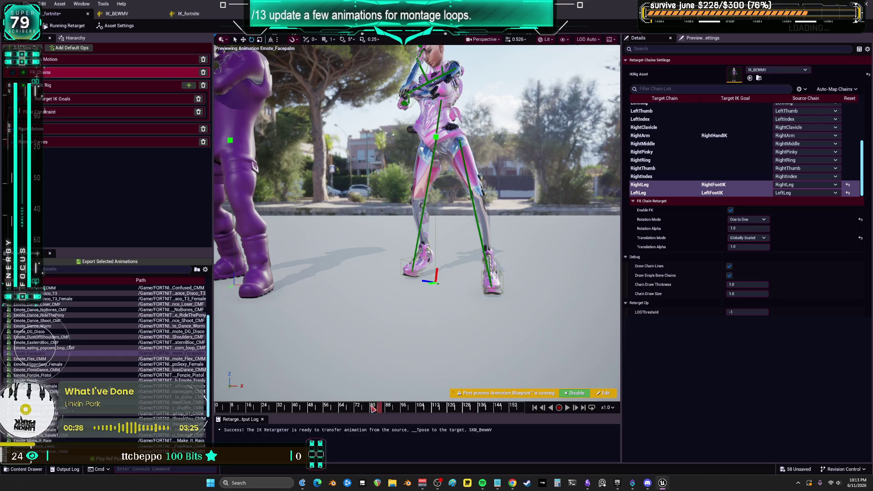
# - At frame 101, return leg rotation to Interpolated and set translation to None after trying Absolute
pyautogui.moveTo(373, 408)
pyautogui.mouseDown()
pyautogui.moveTo(427, 409)
pyautogui.moveTo(418, 408)
pyautogui.mouseUp()
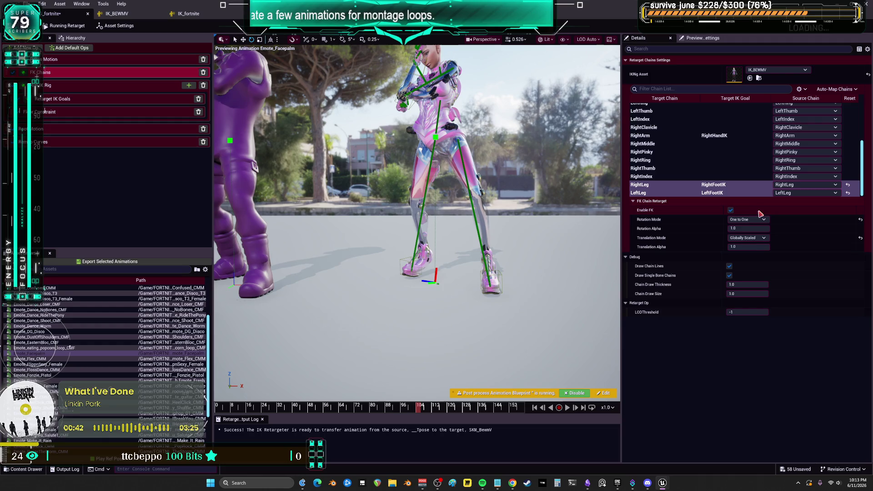
pyautogui.click(754, 220)
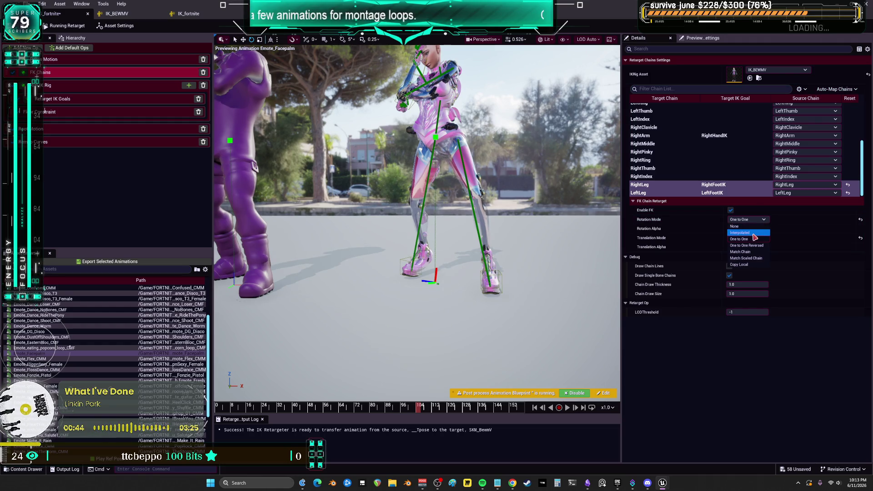
pyautogui.click(754, 233)
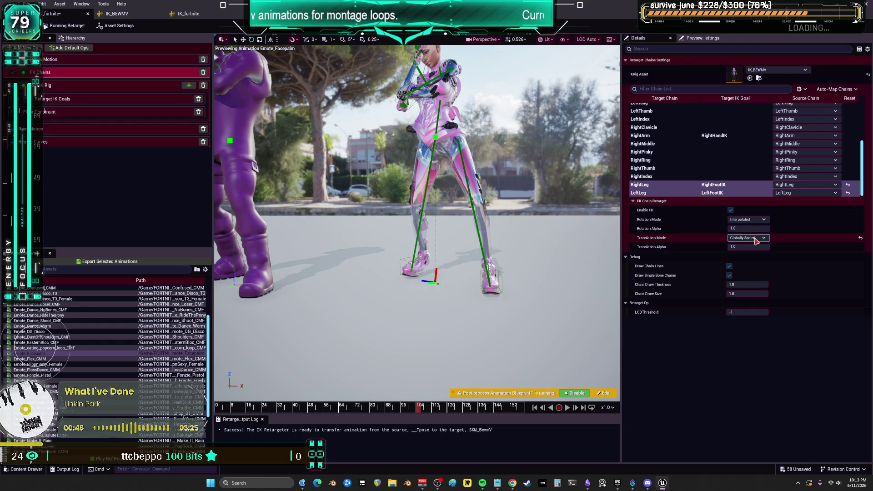
pyautogui.click(755, 238)
pyautogui.click(749, 262)
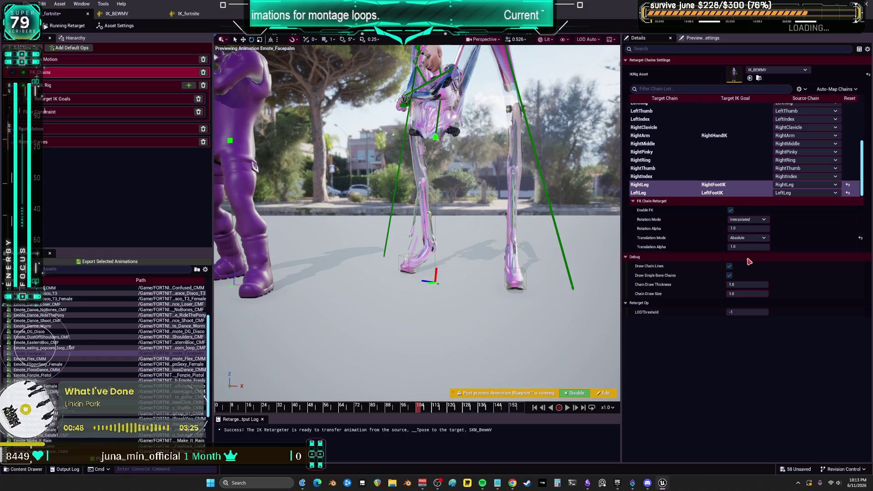
pyautogui.click(748, 238)
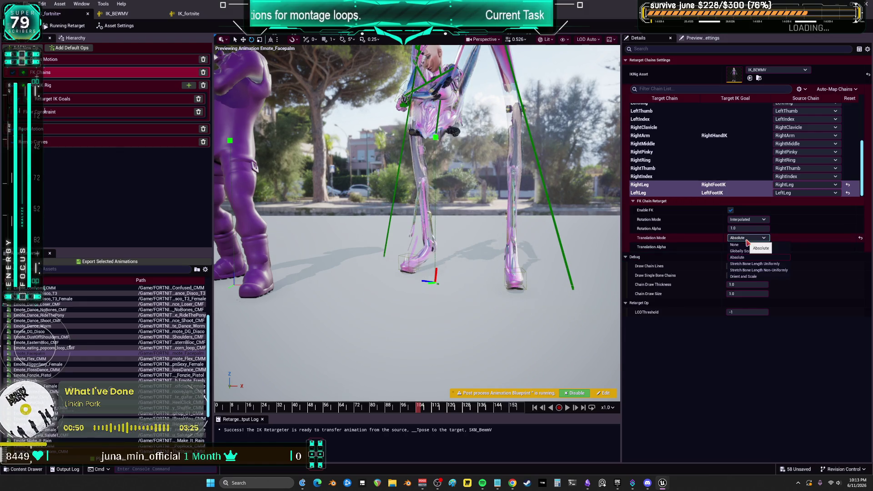
pyautogui.click(746, 245)
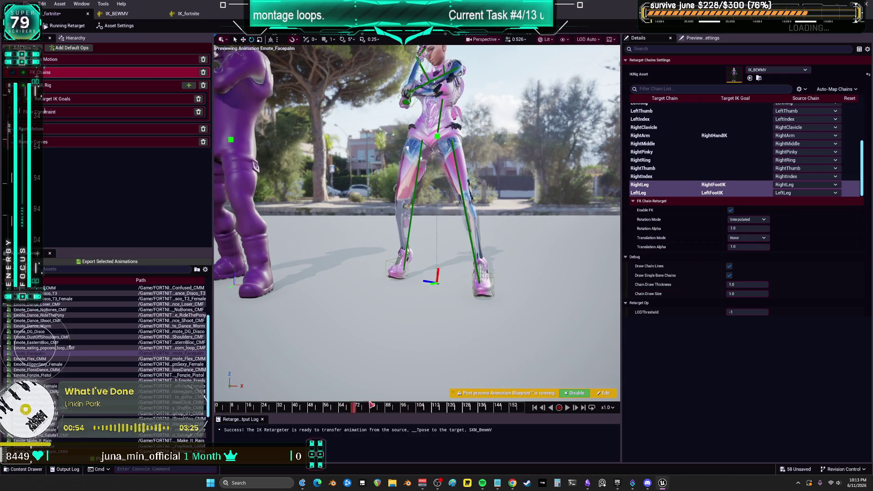
# - Preview Emote_FlossDance_CMM while cycling leg translation through Globally Scaled, Orient and Scale, Stretch, Absolute, ending at None
pyautogui.press('Down')
pyautogui.press('Down')
pyautogui.press('Down')
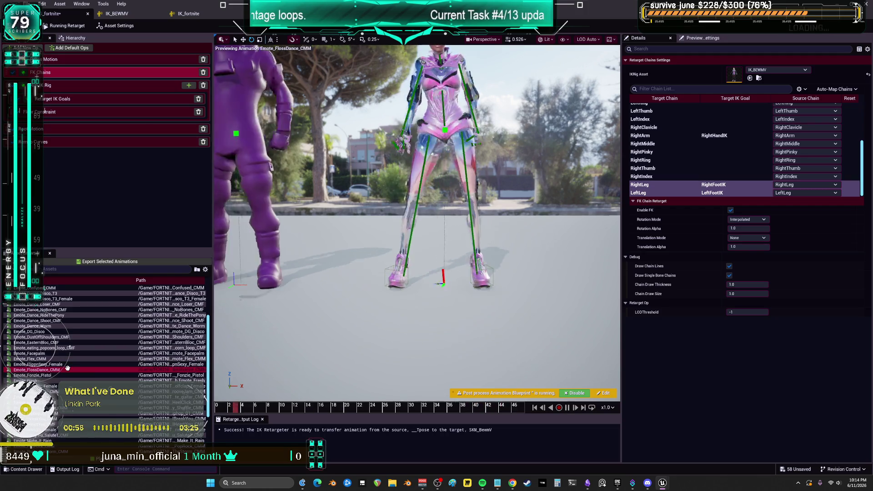
pyautogui.moveTo(459, 327)
pyautogui.mouseDown()
pyautogui.moveTo(458, 319)
pyautogui.moveTo(459, 336)
pyautogui.moveTo(459, 323)
pyautogui.mouseUp()
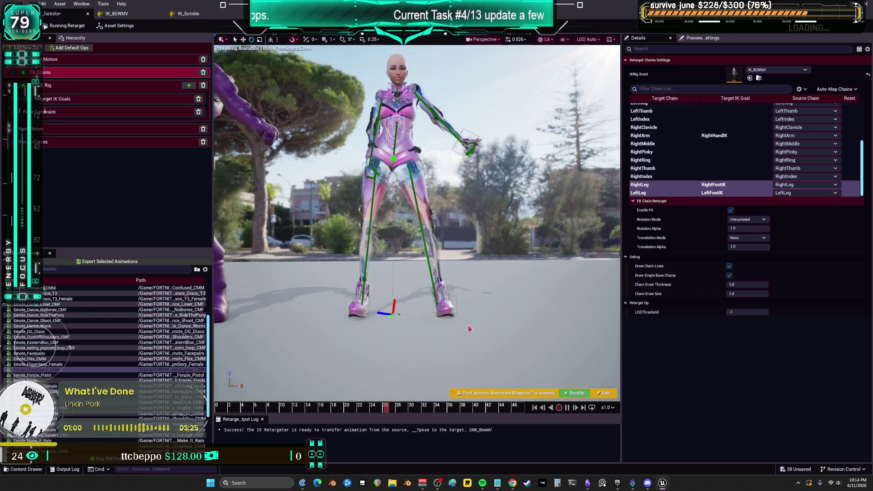
pyautogui.click(683, 195)
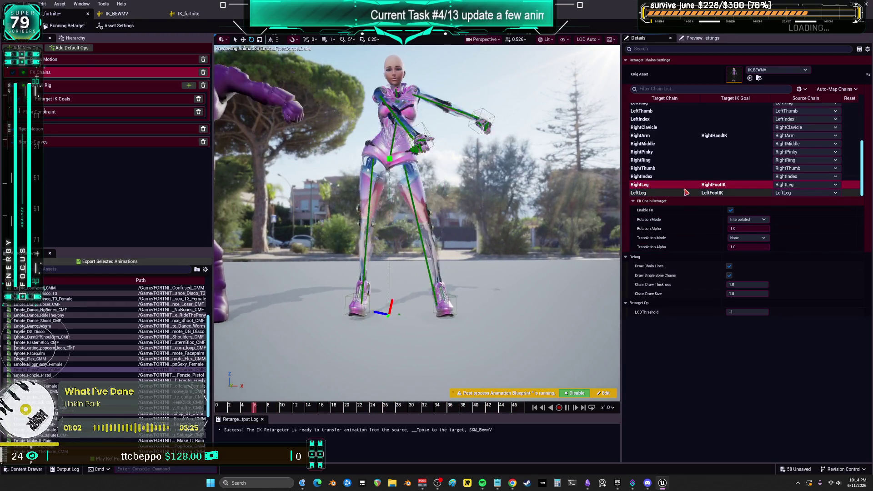
pyautogui.click(758, 238)
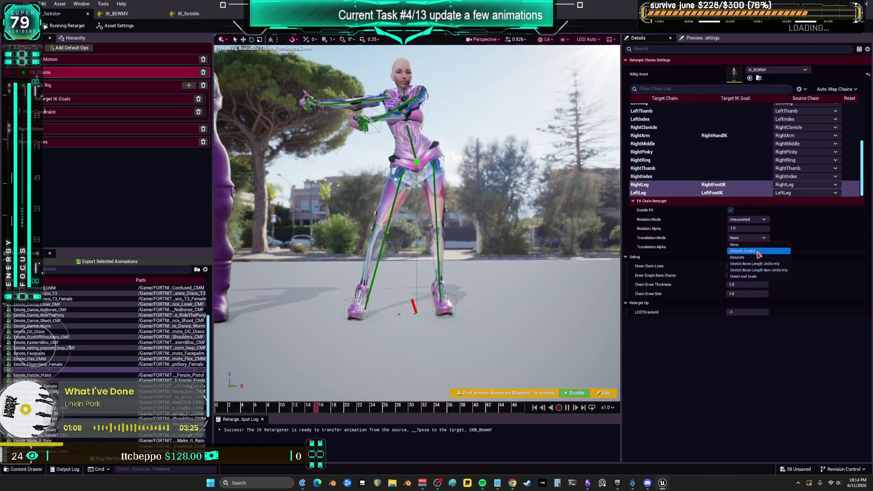
pyautogui.click(753, 248)
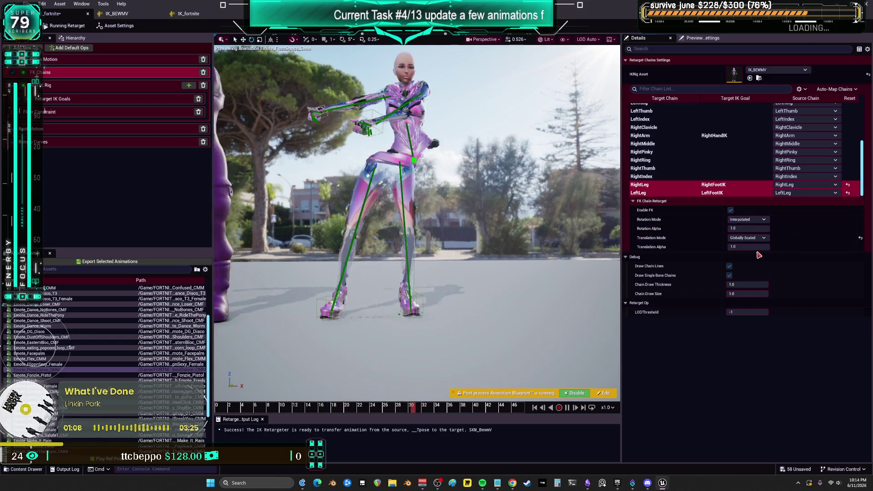
pyautogui.click(749, 238)
pyautogui.click(752, 269)
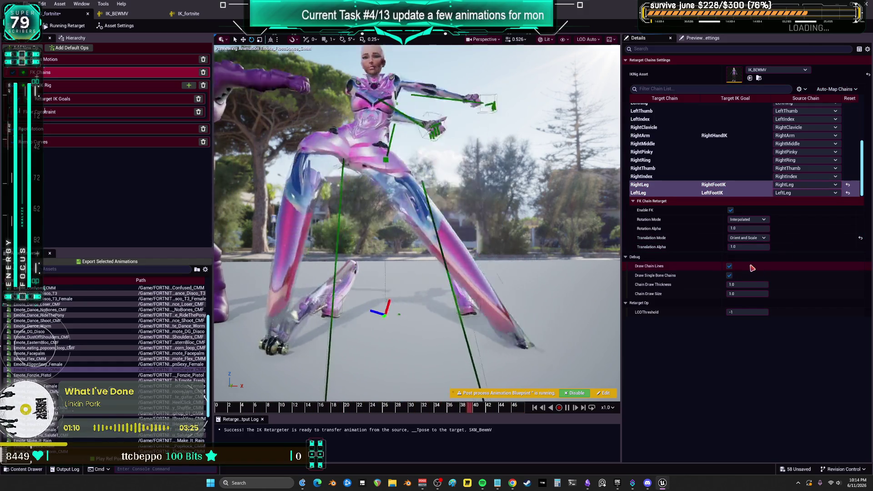
pyautogui.click(748, 238)
pyautogui.click(754, 255)
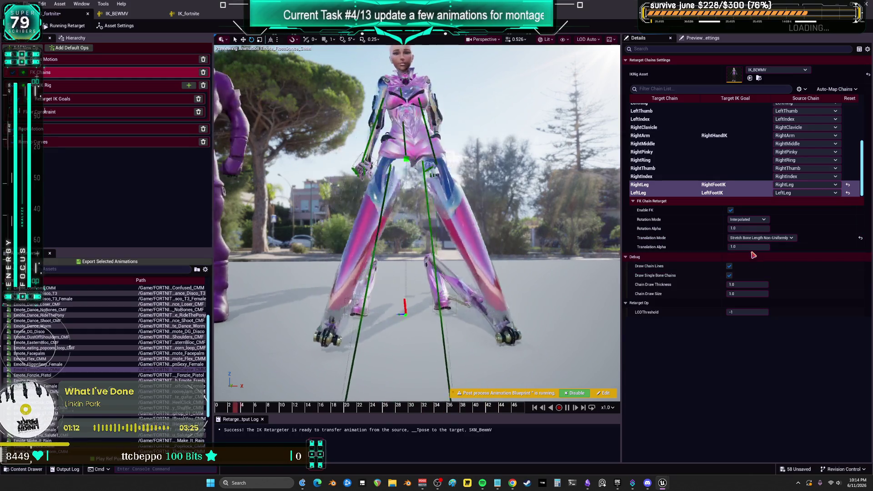
pyautogui.click(750, 238)
pyautogui.click(751, 248)
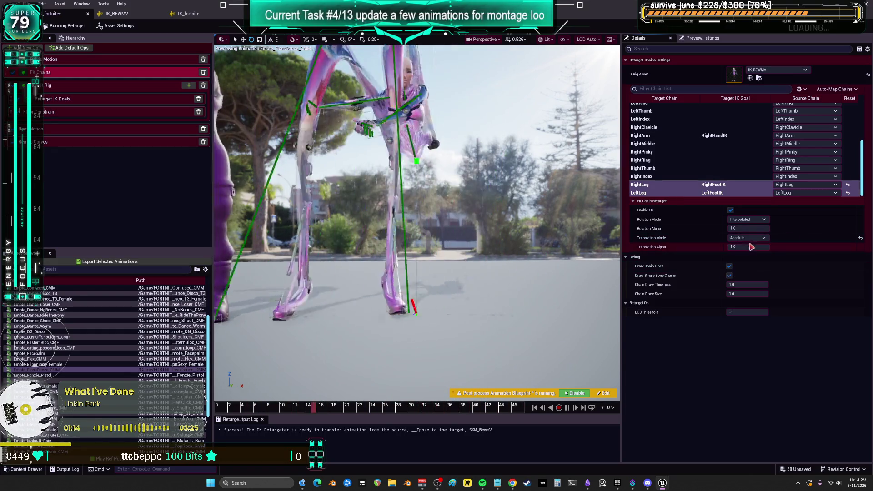
pyautogui.click(750, 238)
pyautogui.click(744, 246)
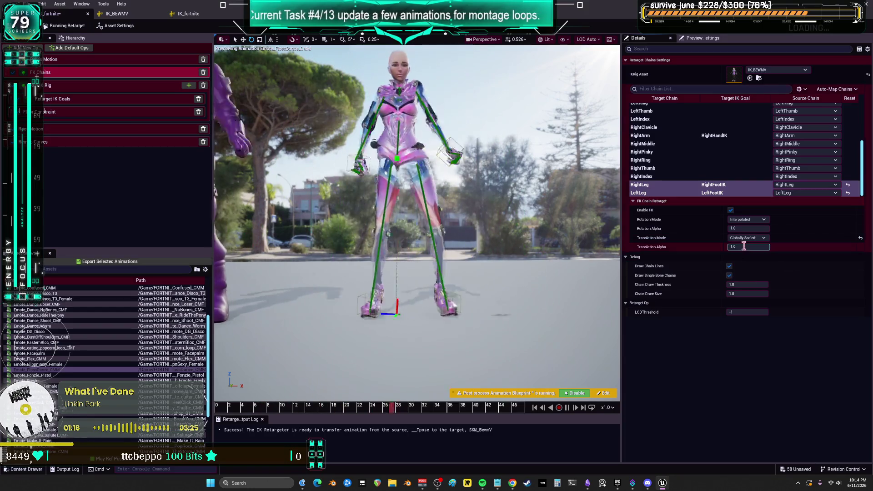
pyautogui.click(748, 238)
pyautogui.click(733, 247)
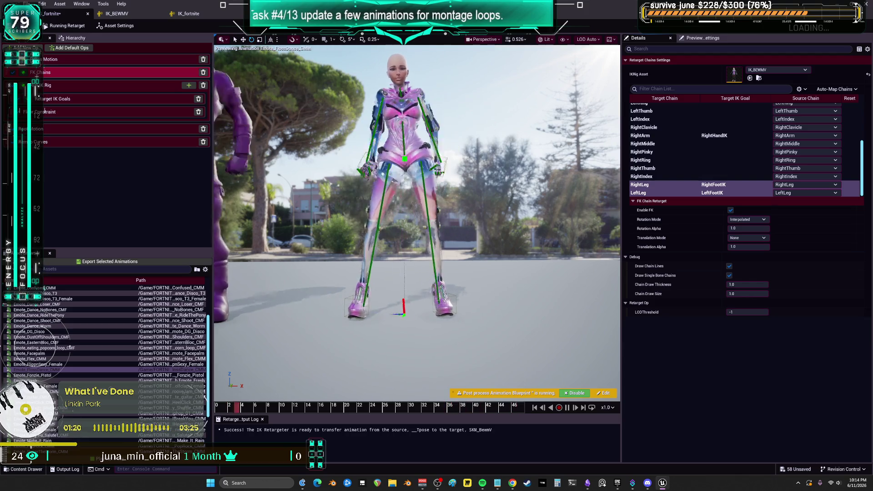
# - Map the pelvis target chain to the Pelvis source chain
pyautogui.click(122, 85)
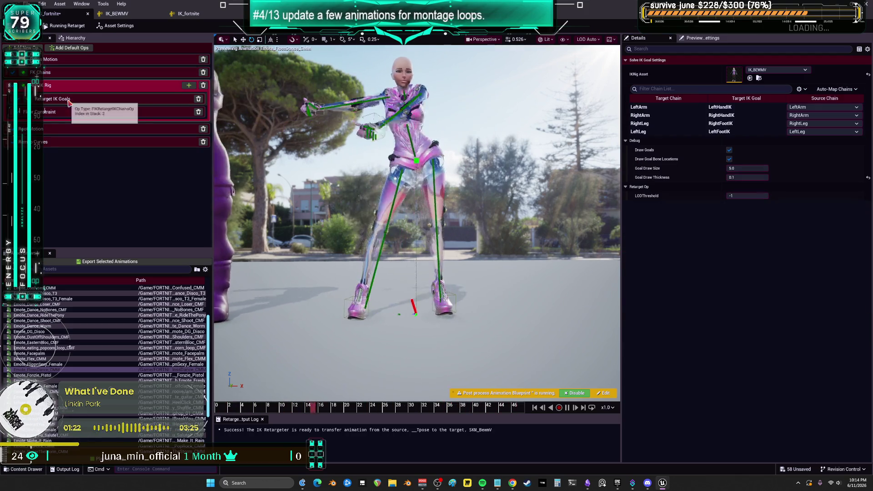
pyautogui.click(665, 132)
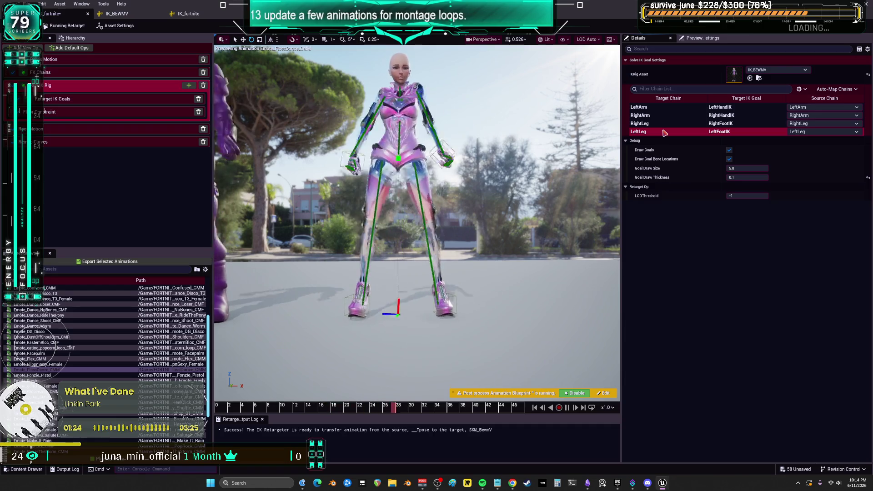
pyautogui.click(123, 60)
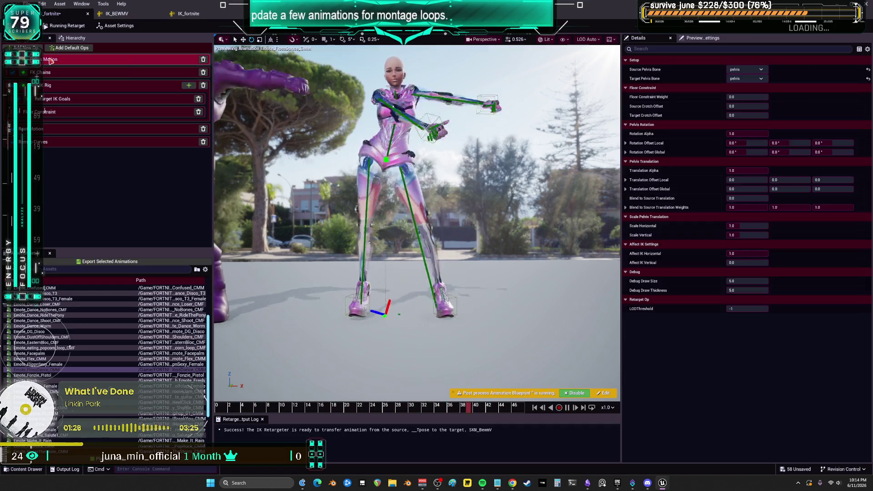
pyautogui.click(137, 73)
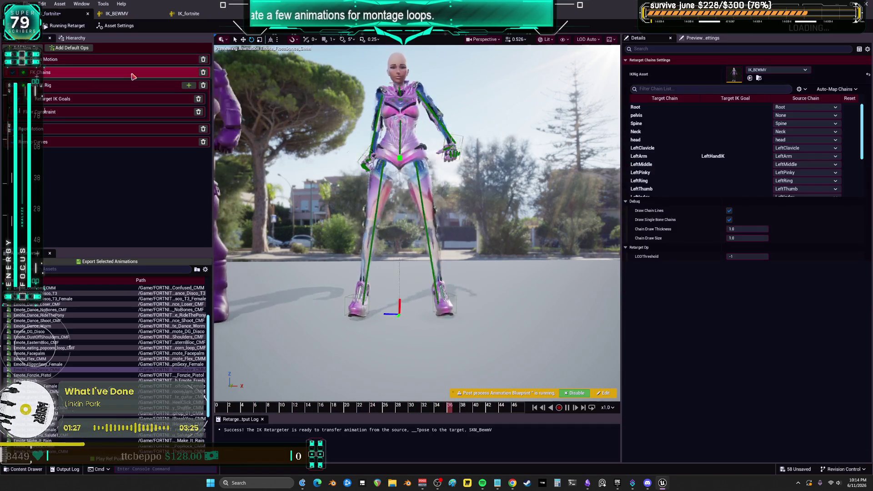
pyautogui.click(805, 115)
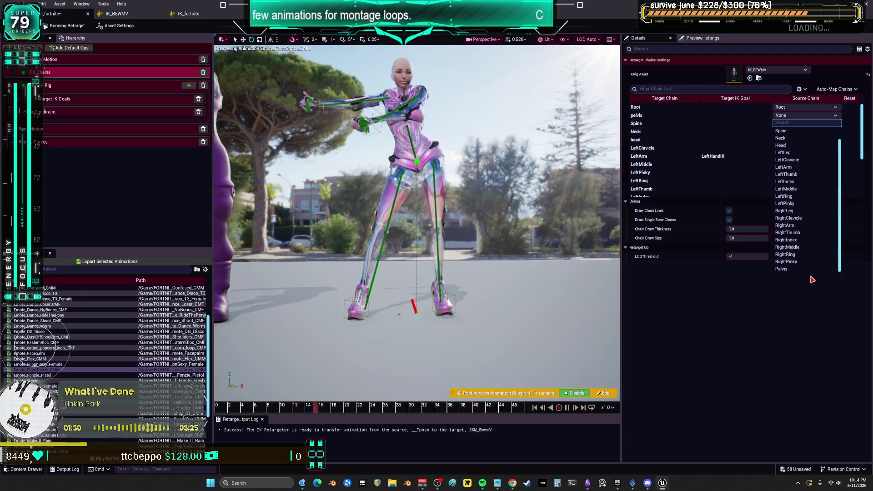
pyautogui.click(805, 269)
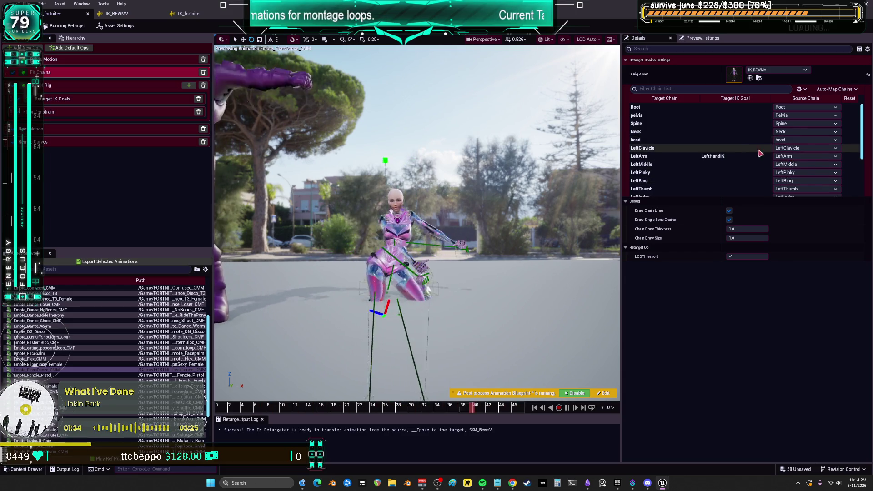
# - Set the pelvis chain's FK translation to Absolute and rotation to One to One
pyautogui.click(681, 116)
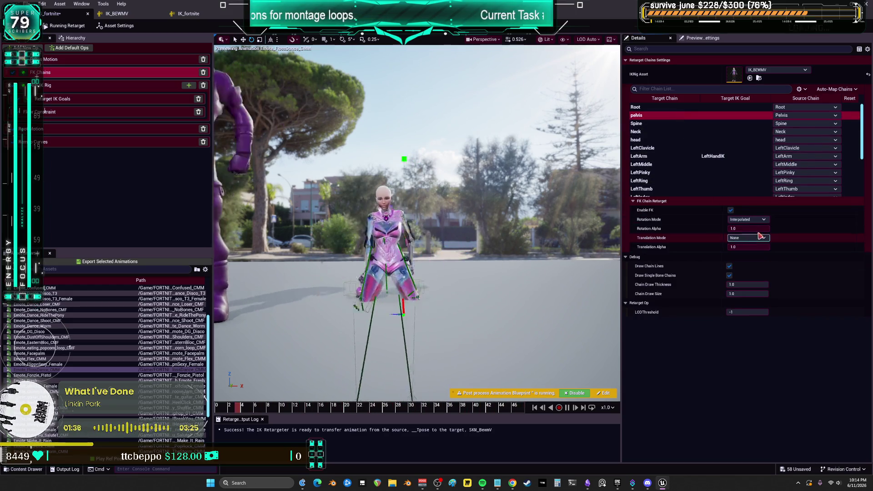
pyautogui.click(748, 237)
pyautogui.click(745, 263)
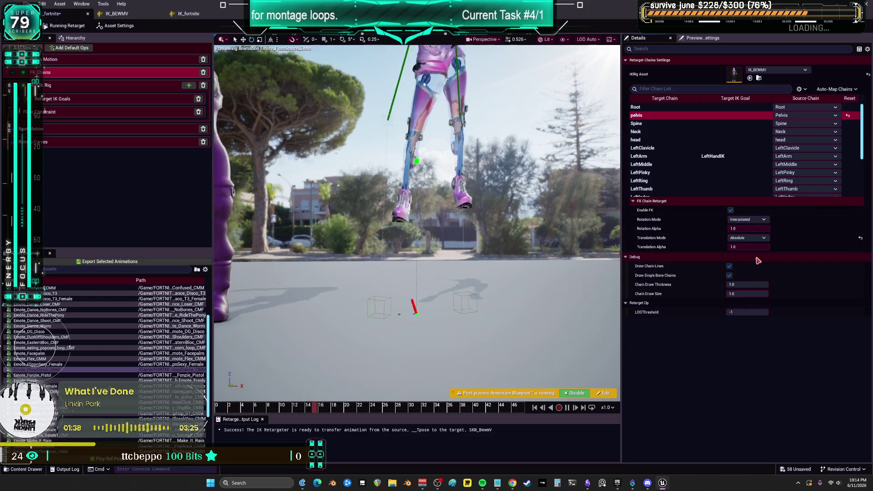
pyautogui.click(749, 247)
pyautogui.click(748, 219)
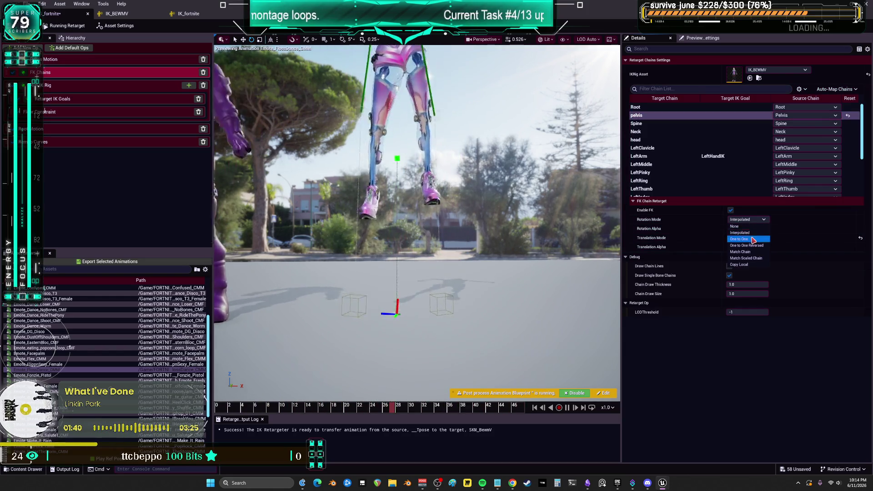
pyautogui.click(752, 235)
# - Switch pelvis translation to Orient and Scale, toggle its FK retargeting, and restore Interpolated rotation
pyautogui.click(750, 237)
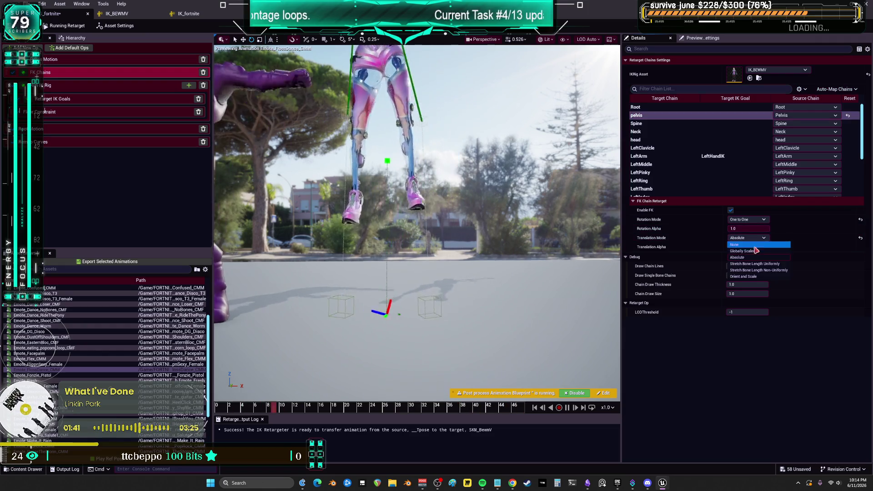
pyautogui.click(753, 277)
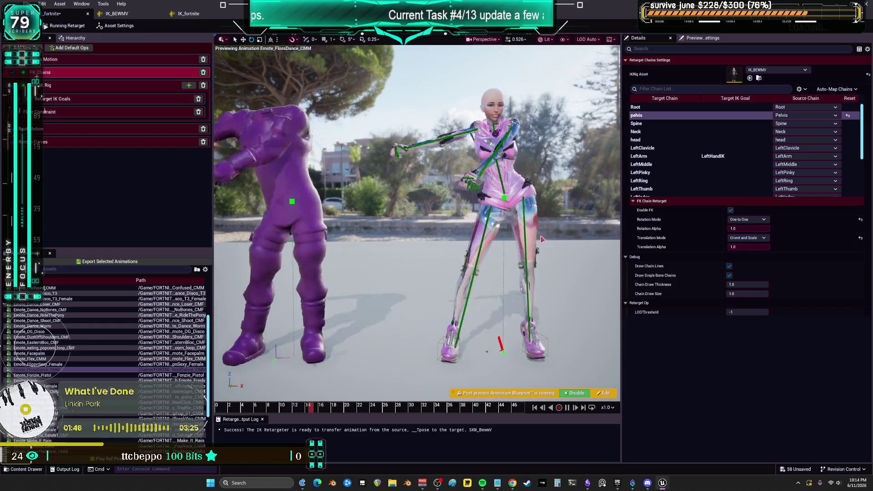
pyautogui.click(730, 210)
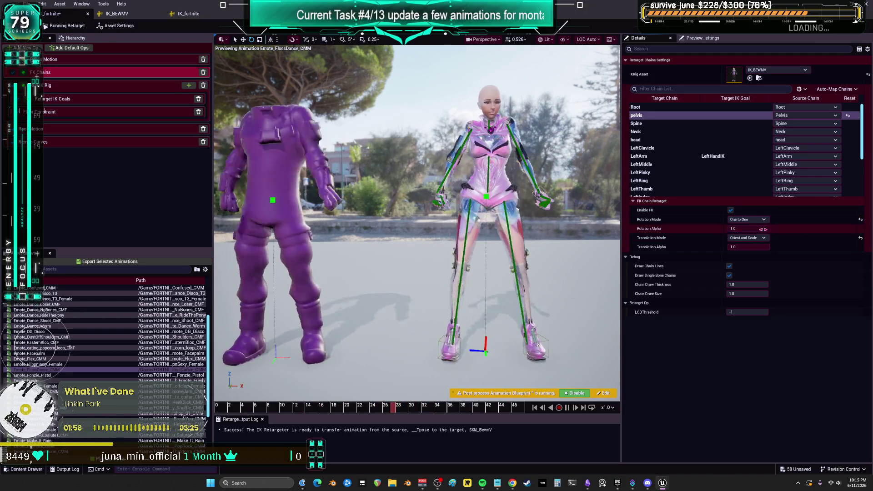
pyautogui.click(764, 220)
pyautogui.click(741, 232)
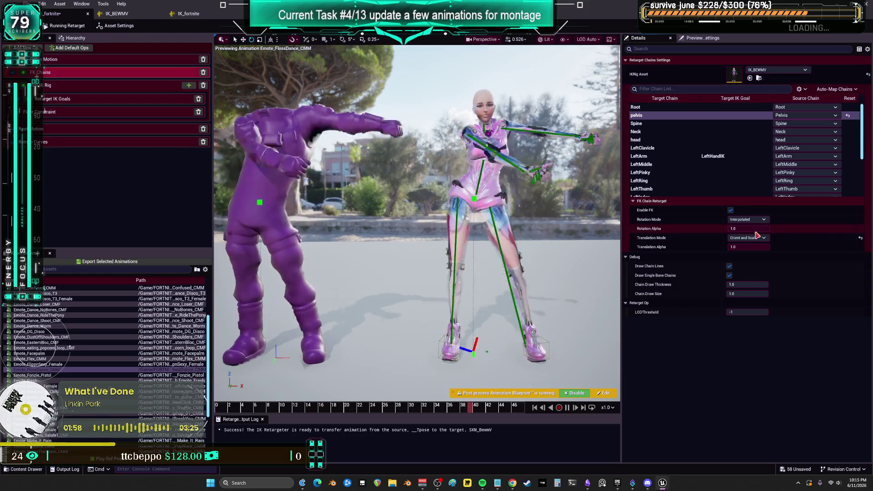
# - Lower the pelvis Rotation Alpha to about 0.5 and Translation Alpha to about 0.33
pyautogui.click(61, 85)
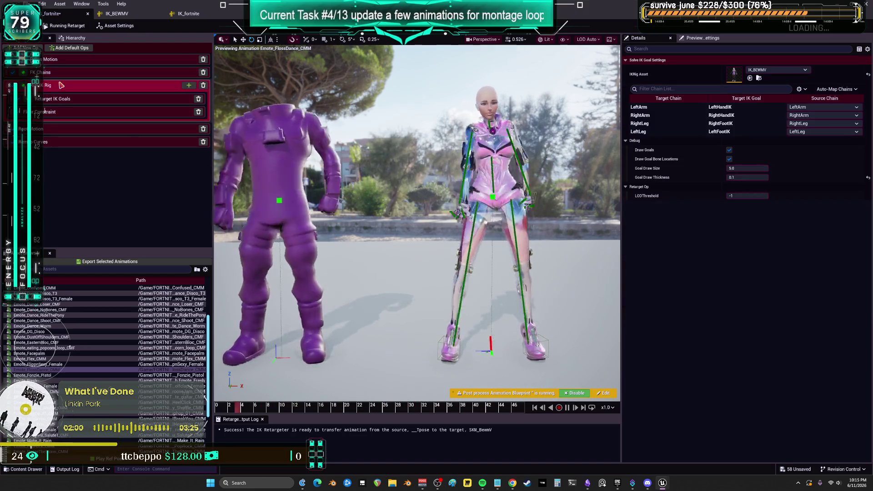
pyautogui.click(113, 60)
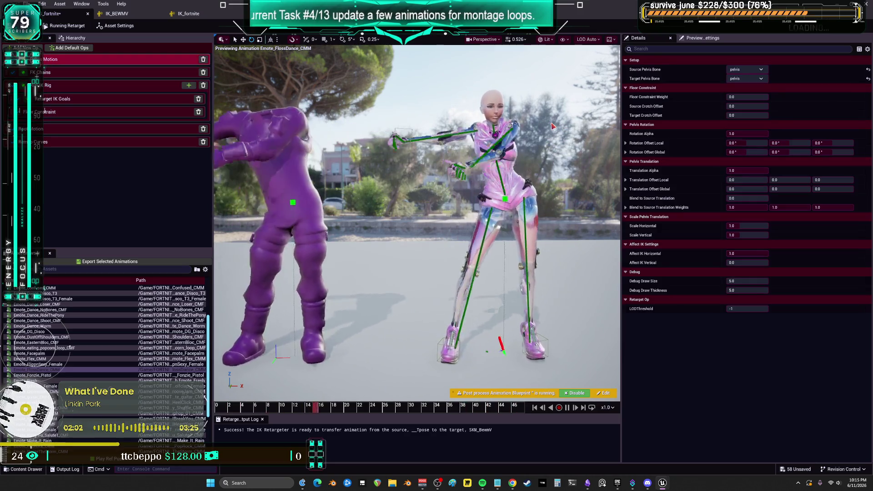
pyautogui.click(756, 135)
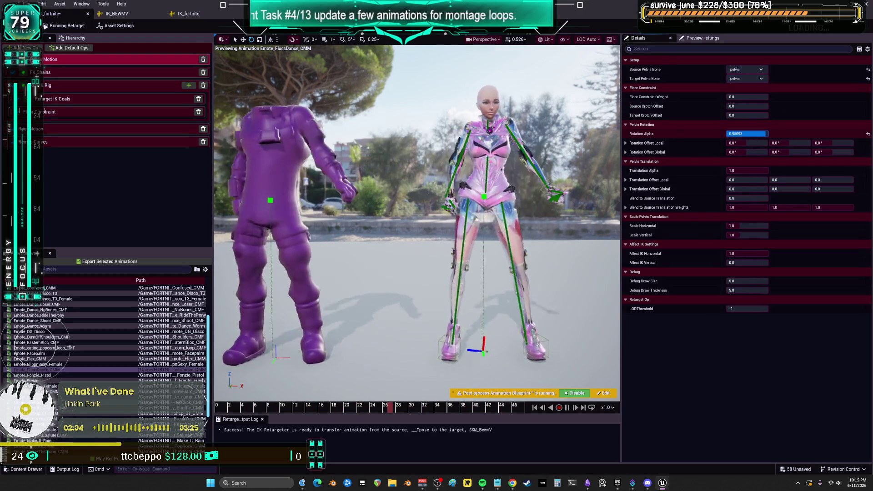
pyautogui.moveTo(767, 134); pyautogui.dragTo(756, 133)
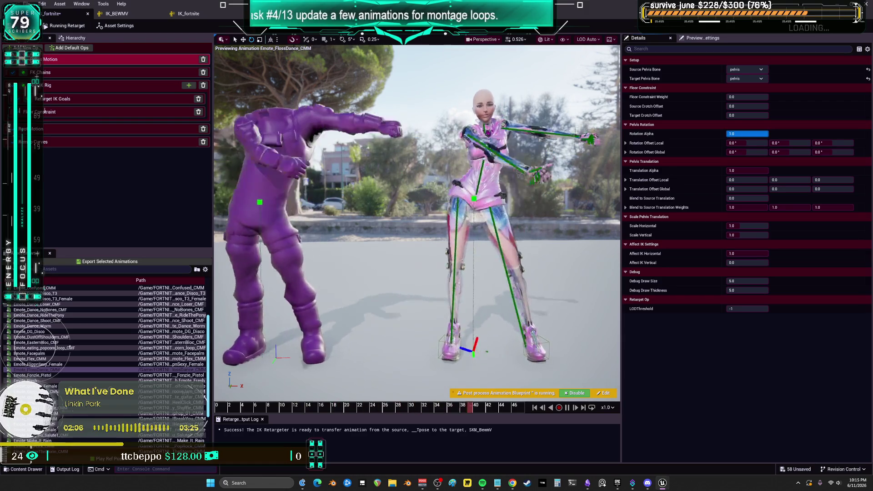
pyautogui.click(746, 207)
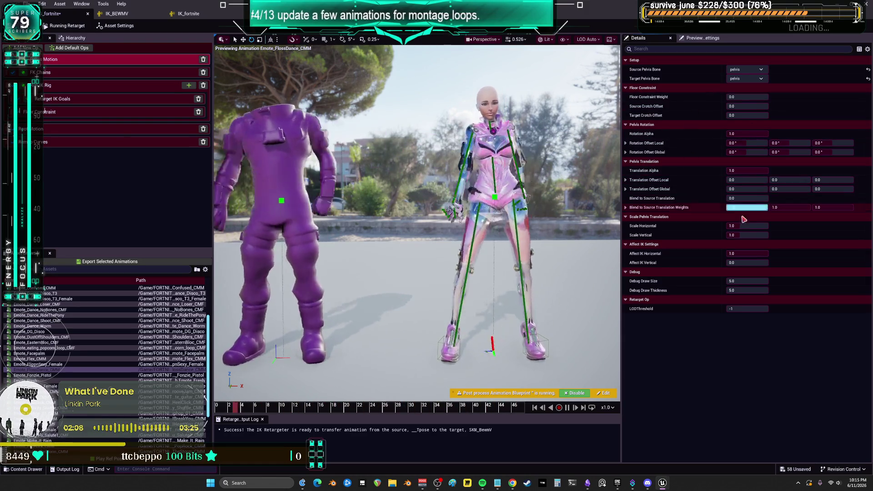
pyautogui.press('Return')
pyautogui.click(746, 172)
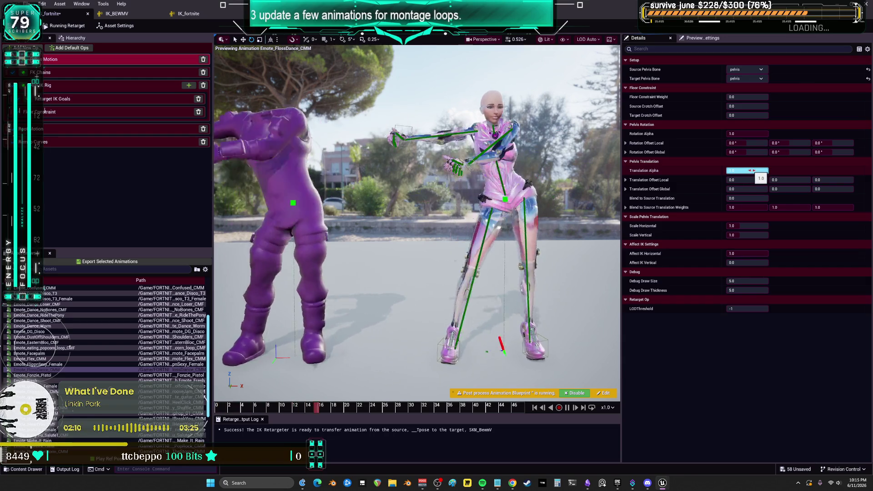
pyautogui.moveTo(764, 170); pyautogui.dragTo(751, 171)
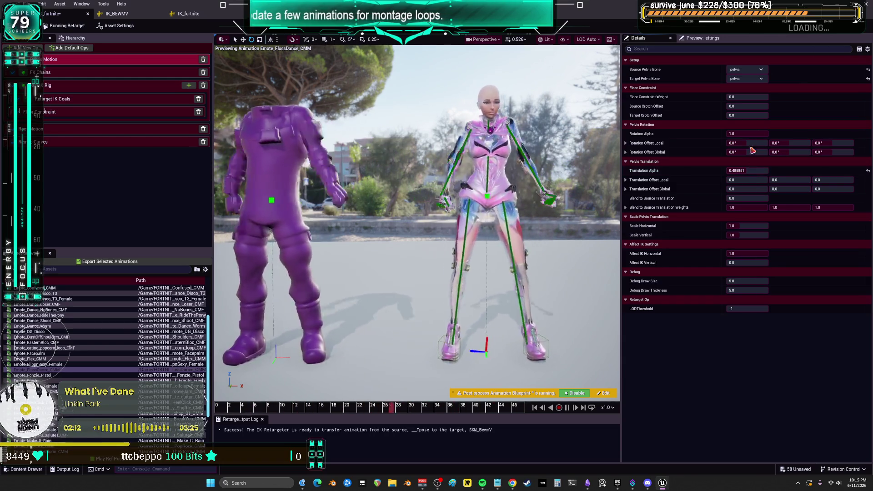
pyautogui.click(758, 134)
pyautogui.moveTo(758, 134); pyautogui.dragTo(747, 133)
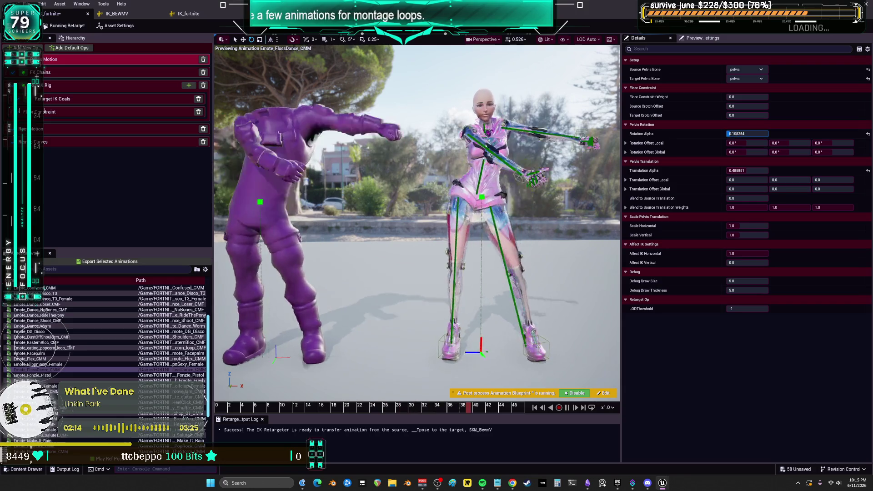
pyautogui.moveTo(760, 173); pyautogui.dragTo(706, 173)
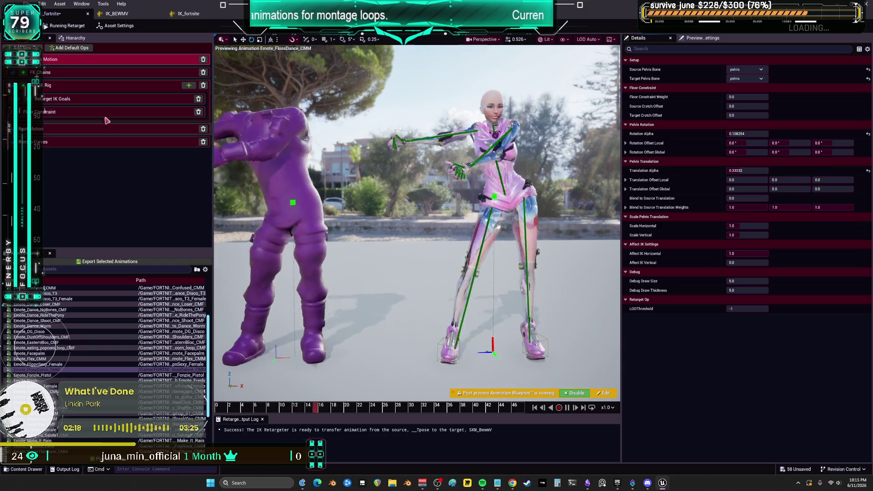
# - Set the pelvis chain's Source Chain to None in the chain mapping
pyautogui.click(93, 87)
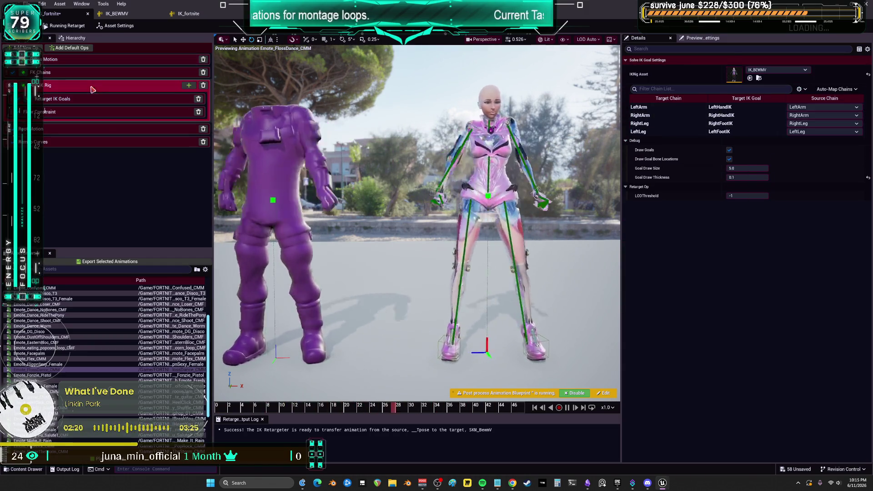
pyautogui.click(90, 73)
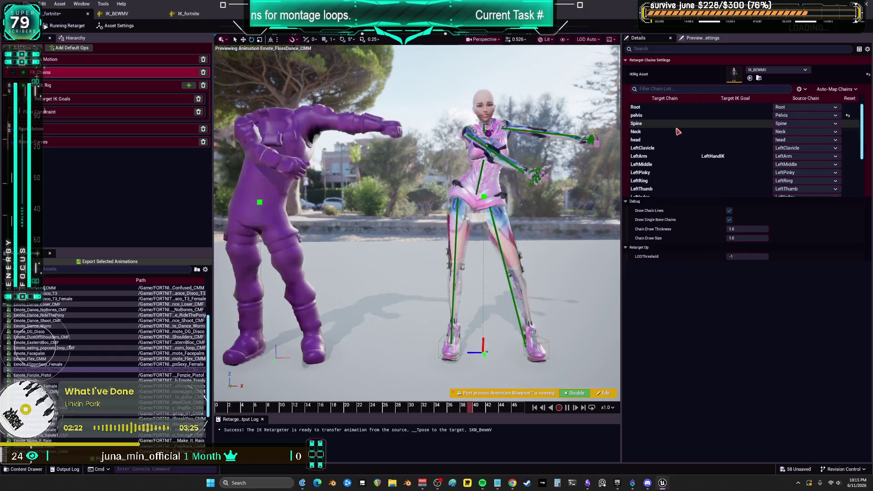
pyautogui.click(784, 120)
pyautogui.click(786, 127)
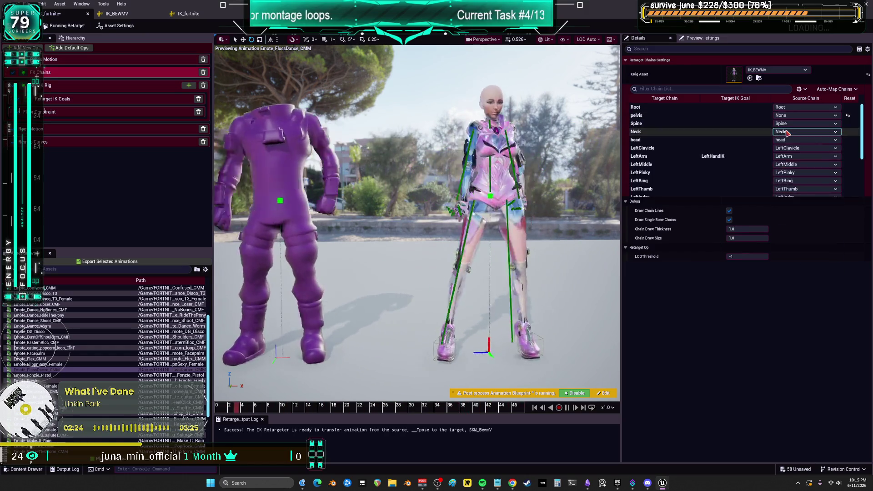
# - Reset pelvis Rotation and Translation Alpha to 1.0 and adjust the Z offset and Blend to Source Translation
pyautogui.click(58, 59)
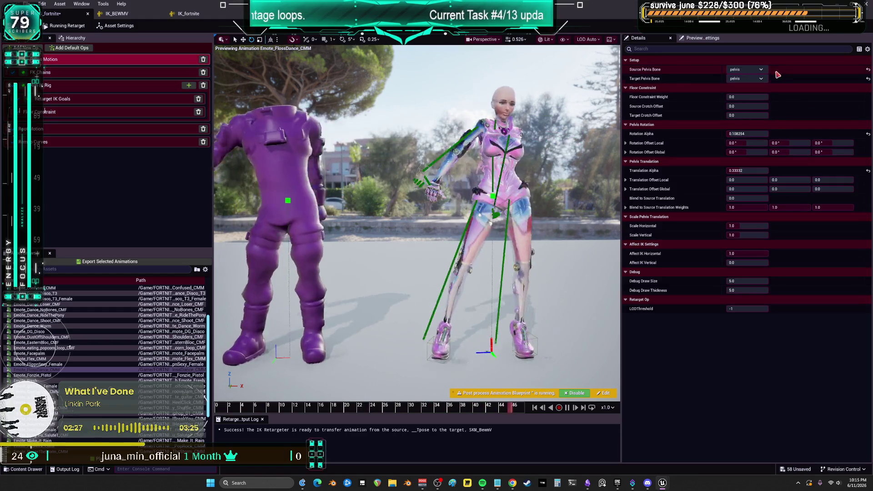
pyautogui.click(739, 134)
pyautogui.press('Tab')
pyautogui.press('Tab')
pyautogui.press('Tab')
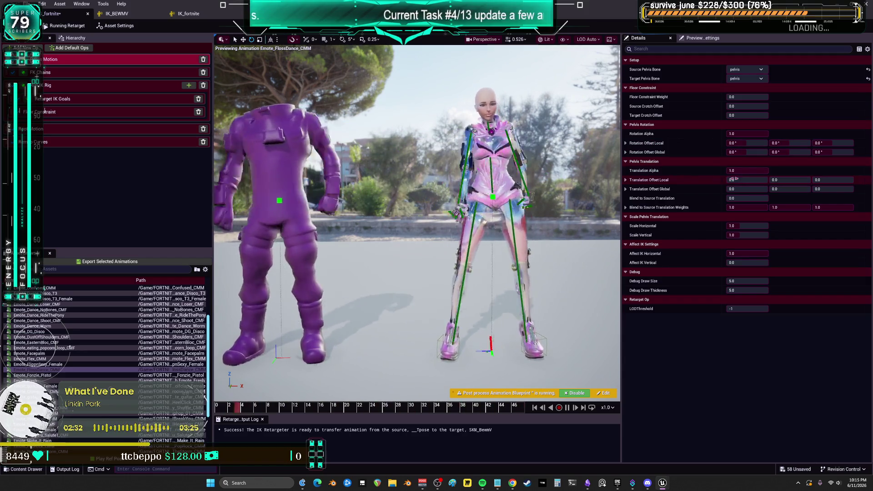
pyautogui.click(732, 188)
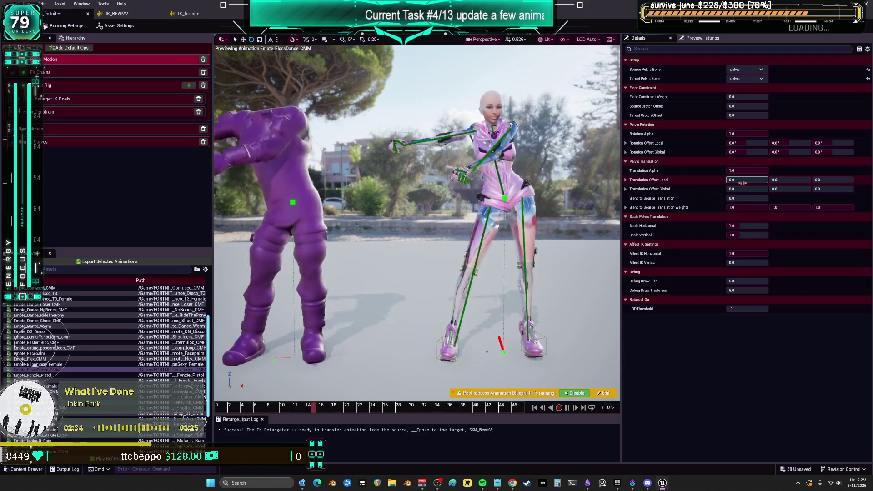
pyautogui.click(835, 189)
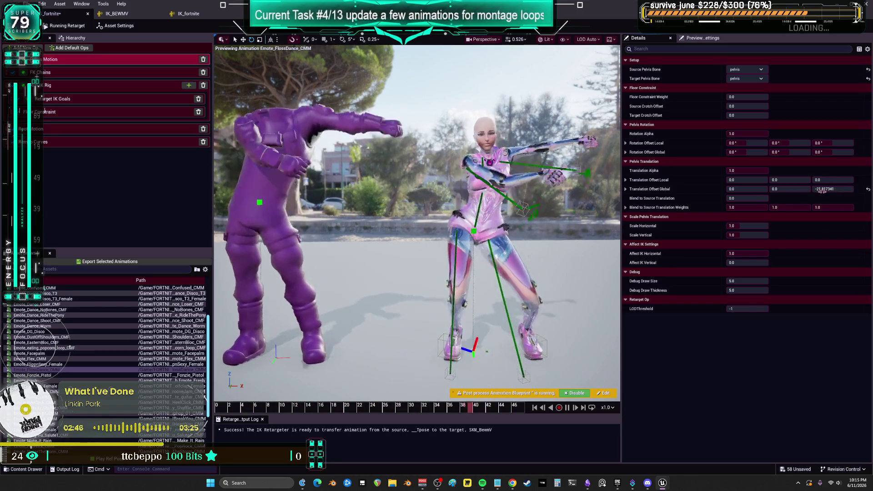
pyautogui.moveTo(736, 198)
pyautogui.mouseDown()
pyautogui.moveTo(757, 198)
pyautogui.moveTo(731, 198)
pyautogui.mouseUp()
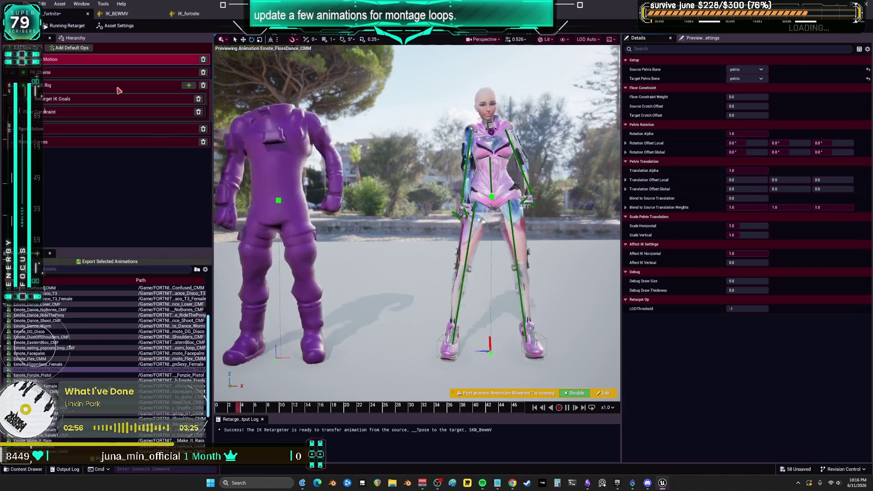
# - In Retarget IK Goals, set RightLeg's Blend to Source to 1.0
pyautogui.click(101, 87)
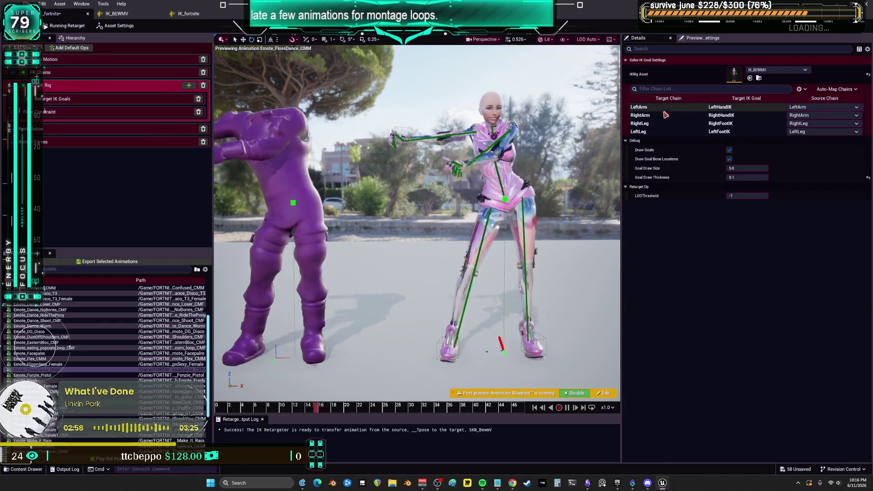
pyautogui.click(660, 125)
pyautogui.click(661, 131)
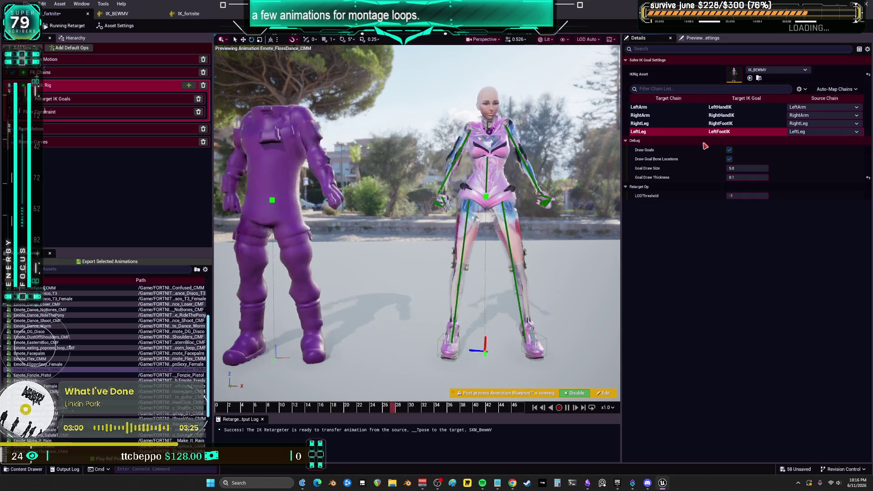
pyautogui.click(100, 98)
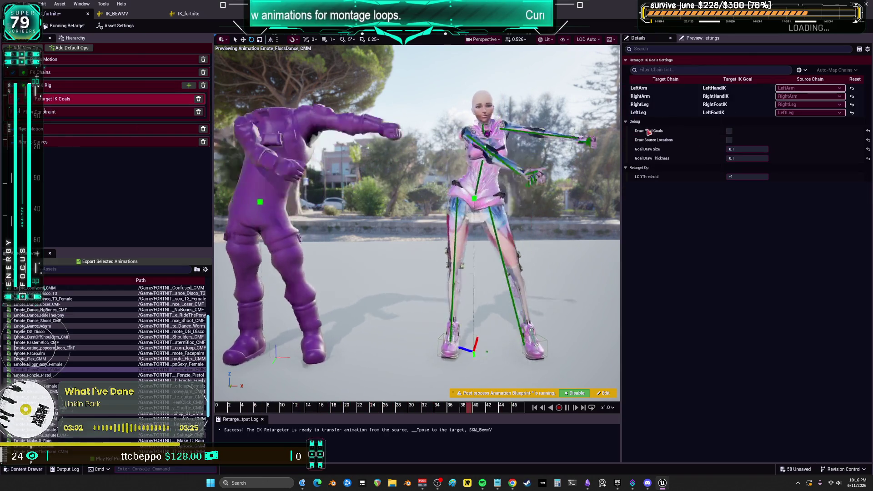
pyautogui.click(663, 89)
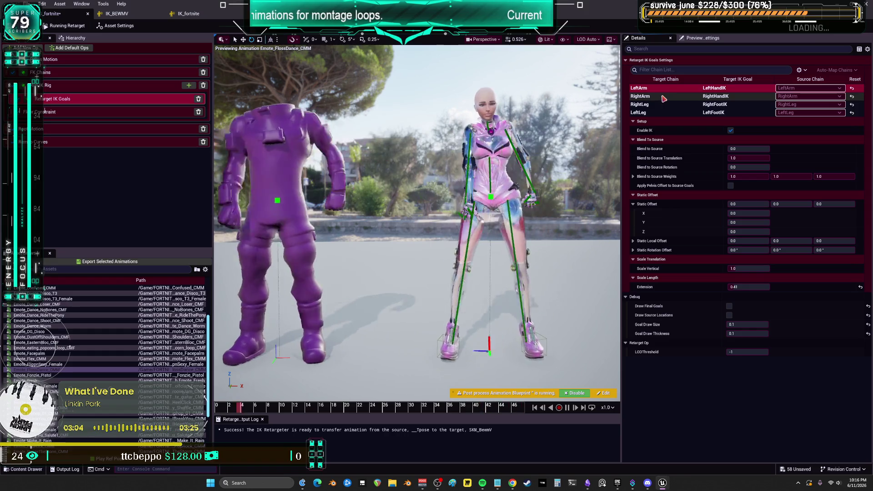
pyautogui.click(661, 104)
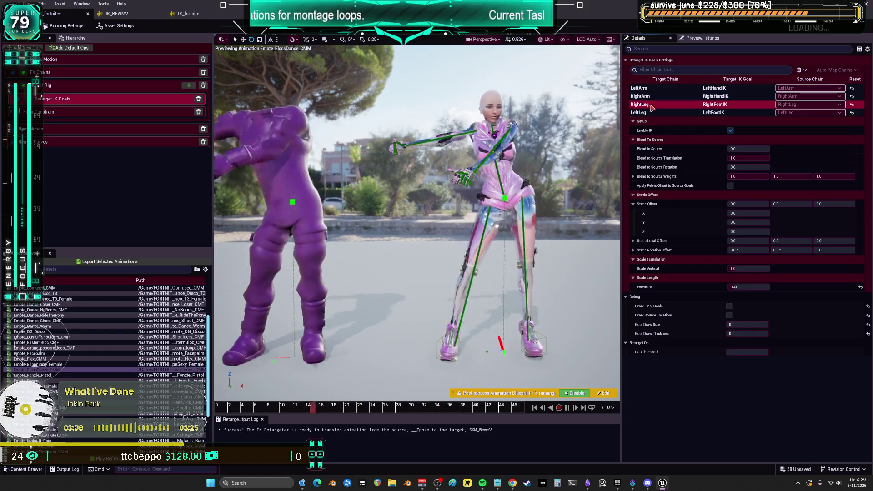
pyautogui.click(765, 150)
pyautogui.write('1')
pyautogui.press('Return')
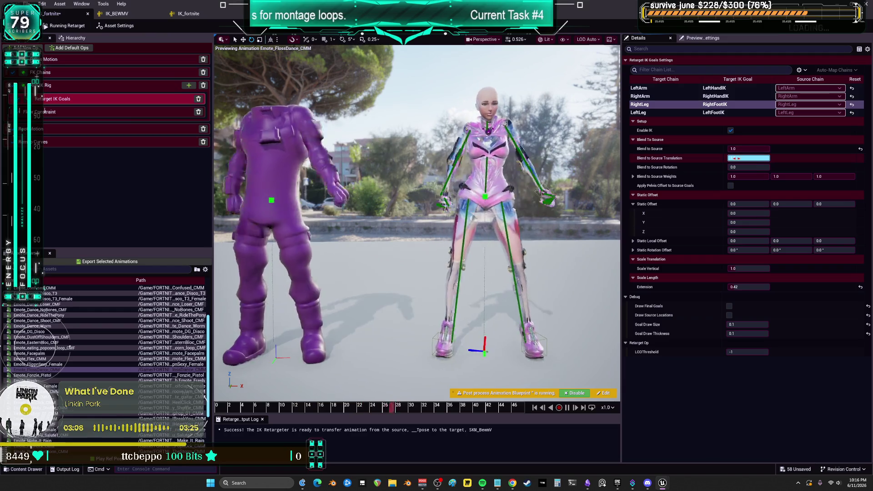
# - Lower LeftLeg's Blend to Source to about 0.10 and its Translation to 0.89, and adjust Extension
pyautogui.click(638, 112)
pyautogui.moveTo(748, 149); pyautogui.dragTo(732, 148)
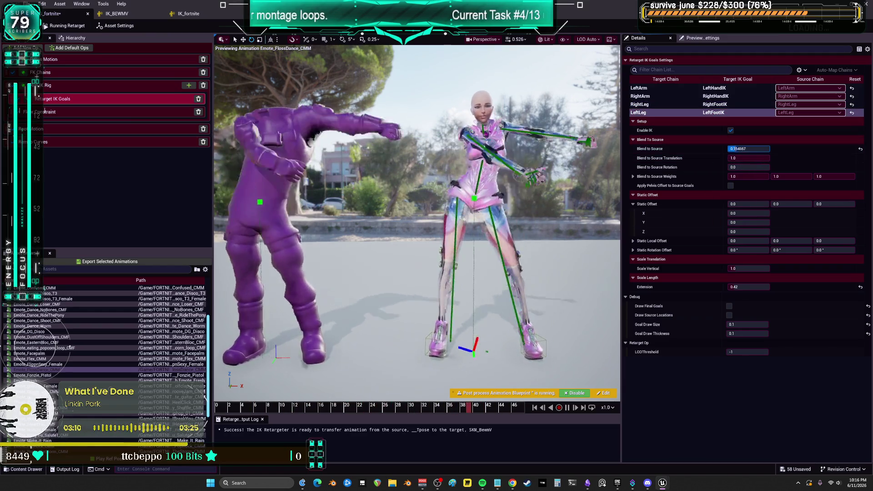
pyautogui.write('1')
pyautogui.press('Return')
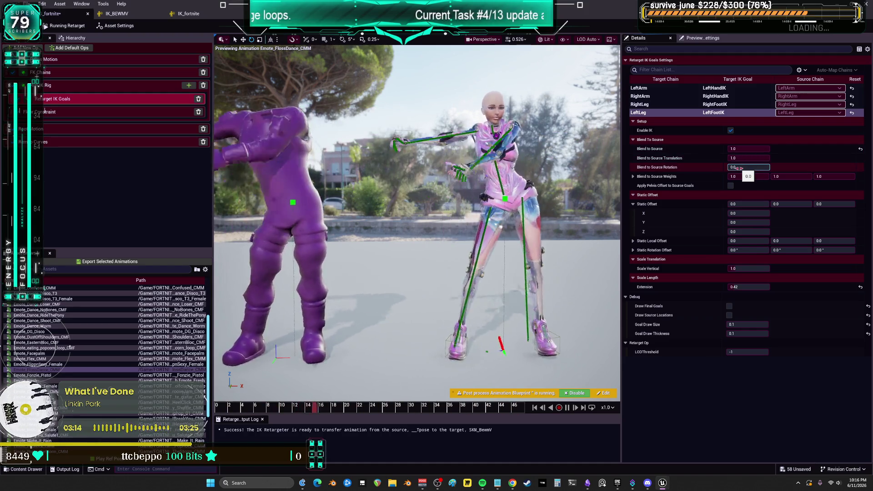
pyautogui.moveTo(739, 157); pyautogui.dragTo(728, 158)
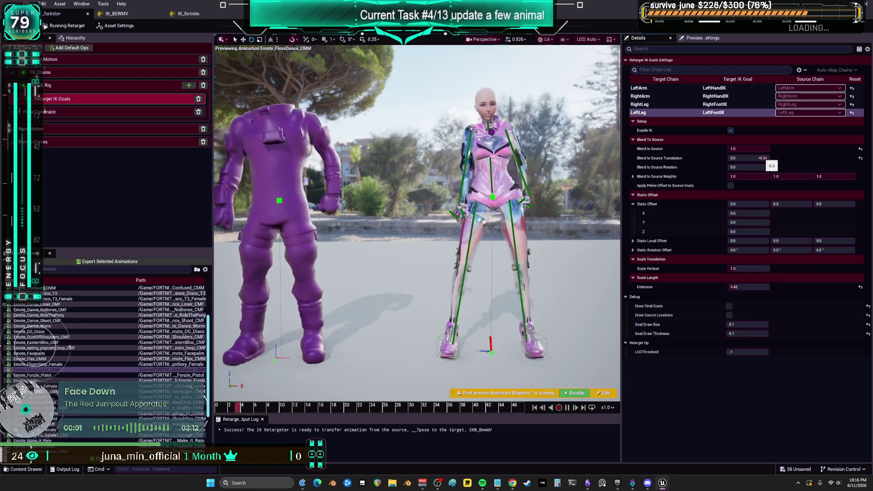
pyautogui.moveTo(749, 149); pyautogui.dragTo(732, 149)
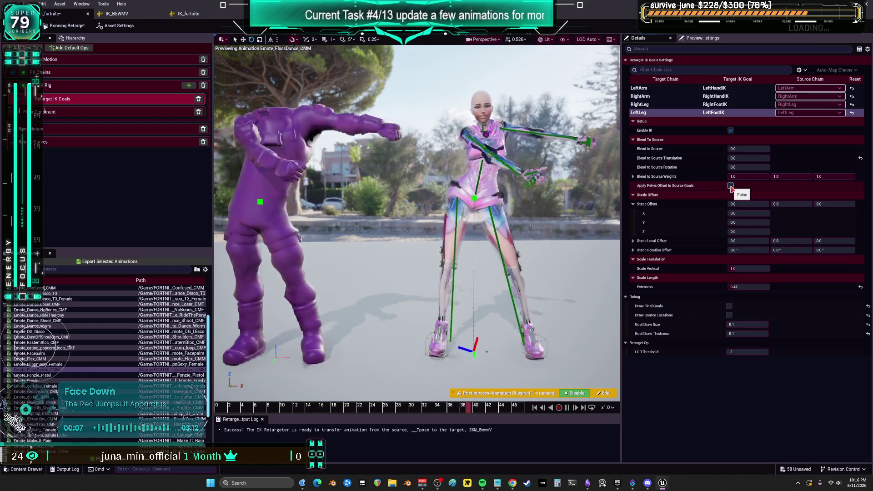
pyautogui.moveTo(786, 286); pyautogui.dragTo(773, 286)
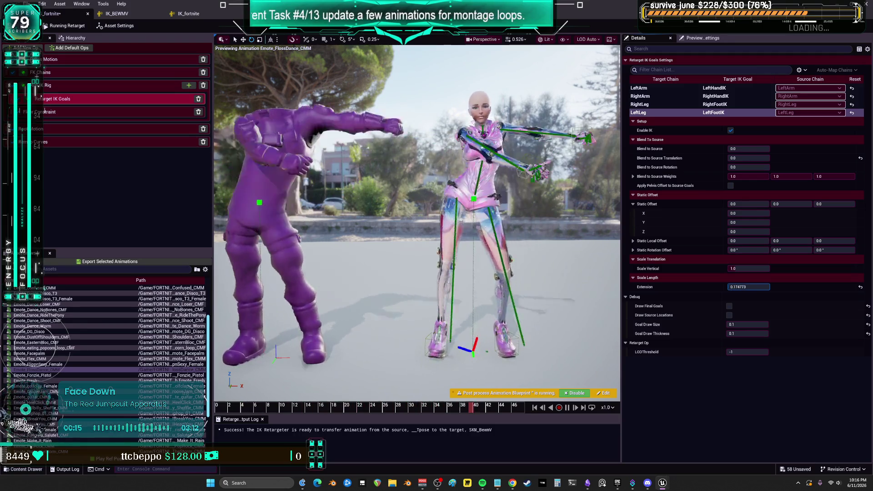
pyautogui.click(751, 287)
pyautogui.write('0.45')
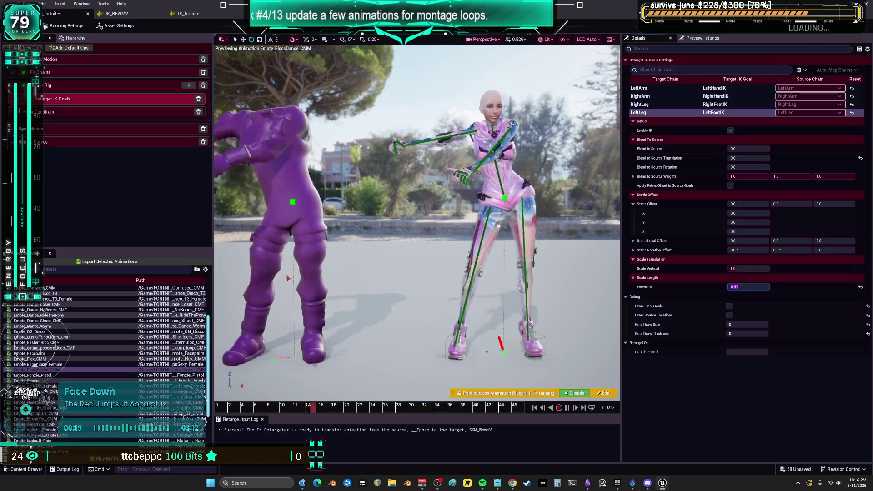
# - Set LeftLeg's Blend to Source Translation to 1.0 and return RightLeg's Blend to Source to 0.0
pyautogui.click(21, 114)
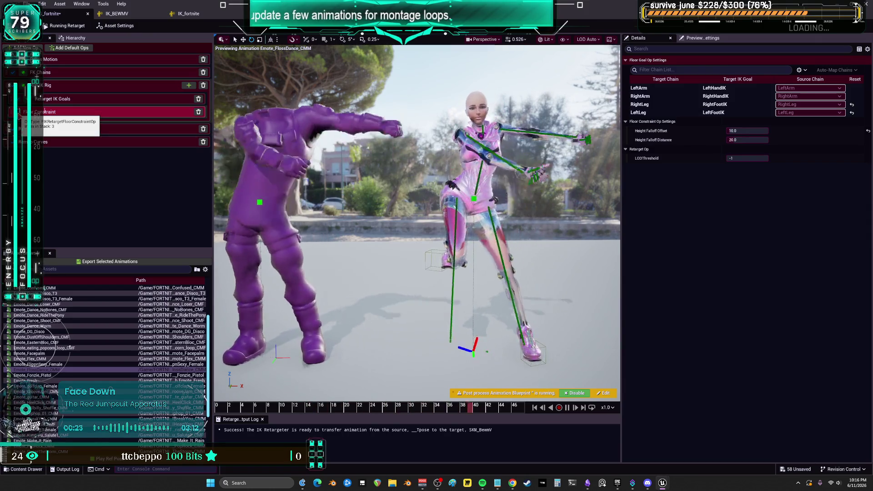
pyautogui.click(52, 99)
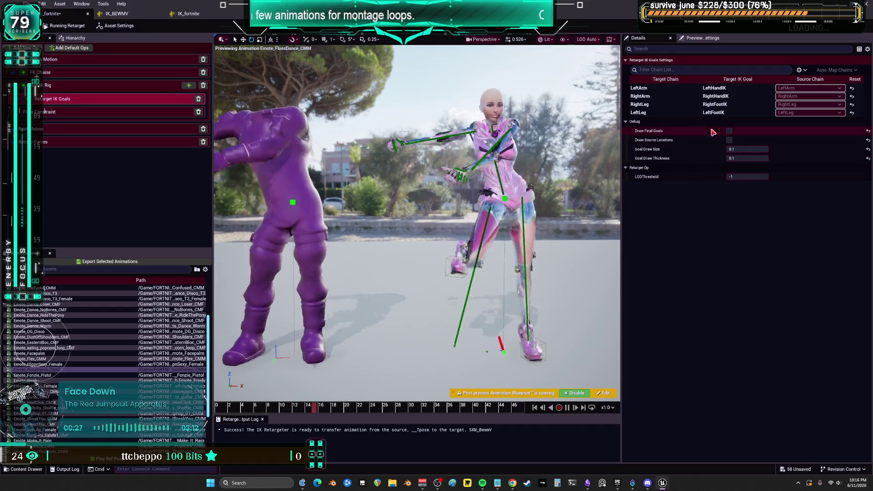
pyautogui.click(656, 113)
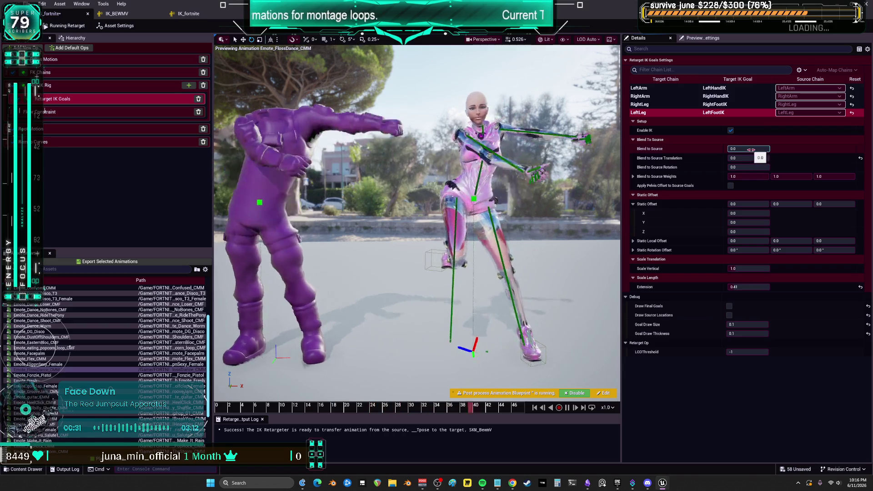
pyautogui.press('Tab')
pyautogui.write('1')
pyautogui.press('Return')
pyautogui.click(682, 104)
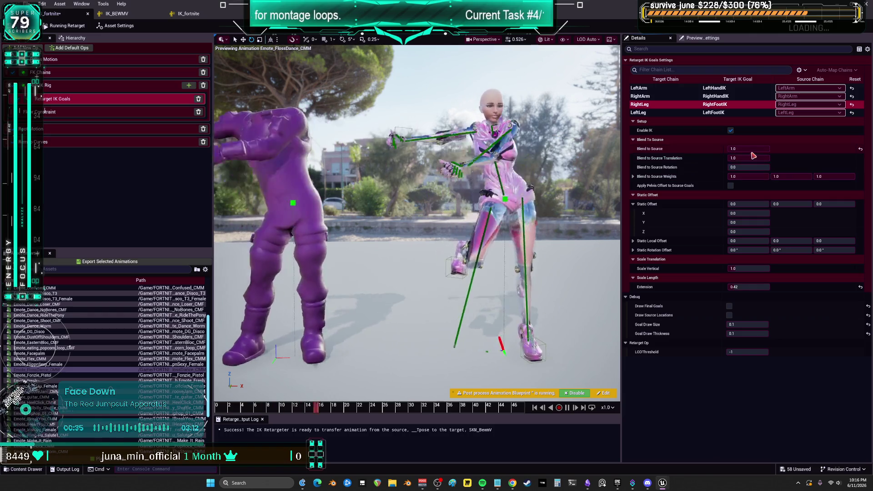
pyautogui.click(860, 149)
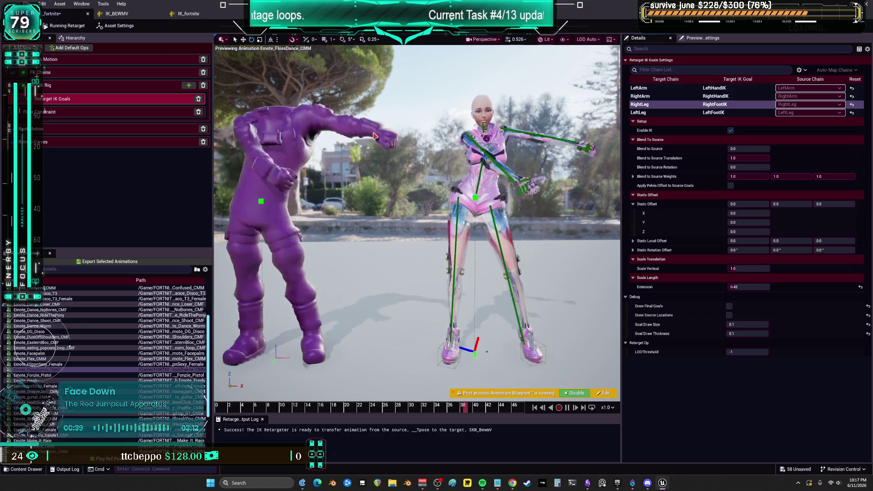
pyautogui.moveTo(477, 108)
pyautogui.mouseDown()
pyautogui.moveTo(454, 109)
pyautogui.moveTo(478, 91)
pyautogui.mouseUp()
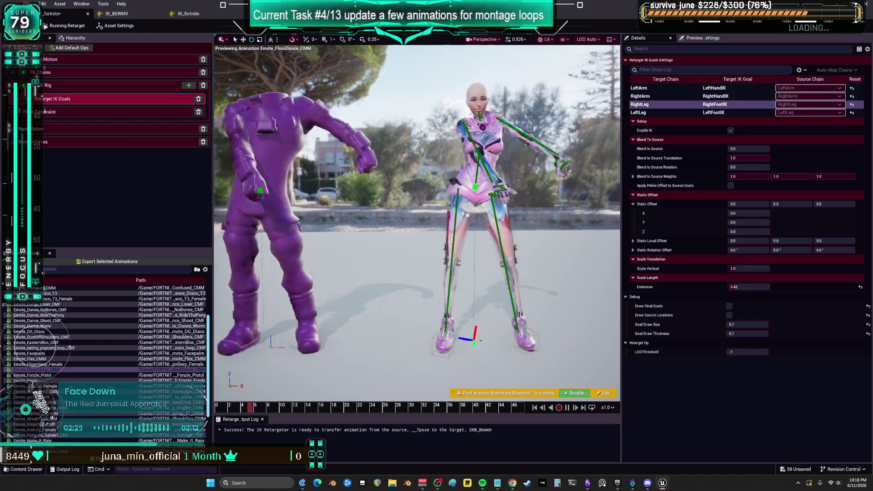
# - Zoom in on the pink character's feet and drag Blend to Source to about 0.55
pyautogui.scroll(-5, 417, 223)
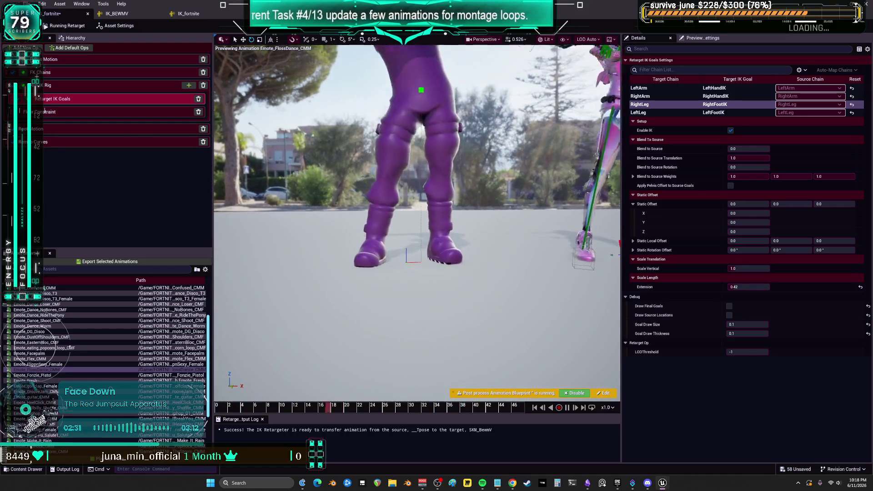
pyautogui.scroll(5, 576, 296)
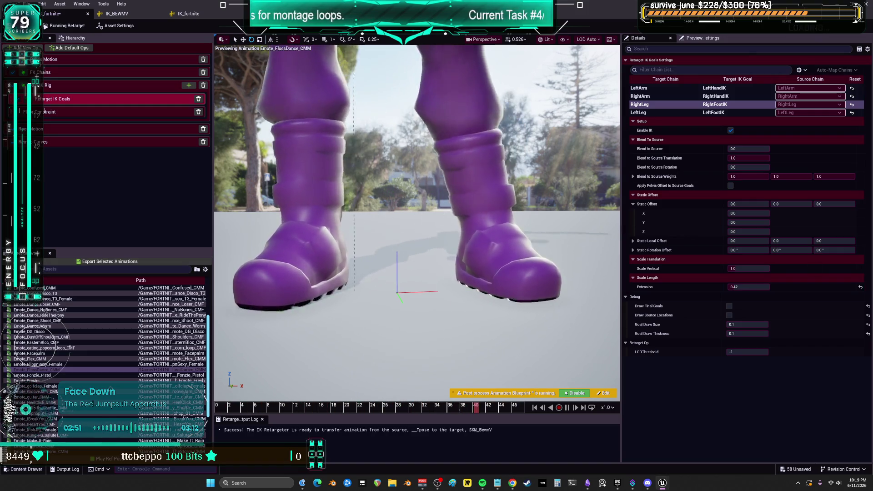
pyautogui.press('f')
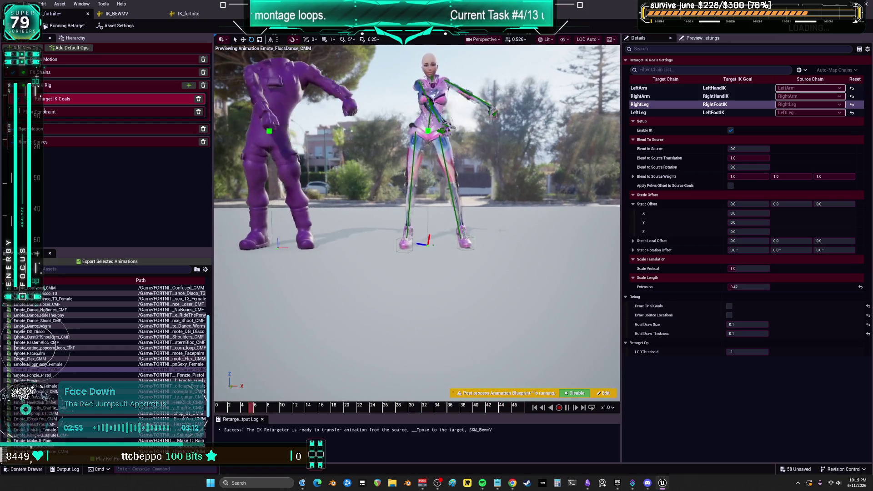
pyautogui.press('f')
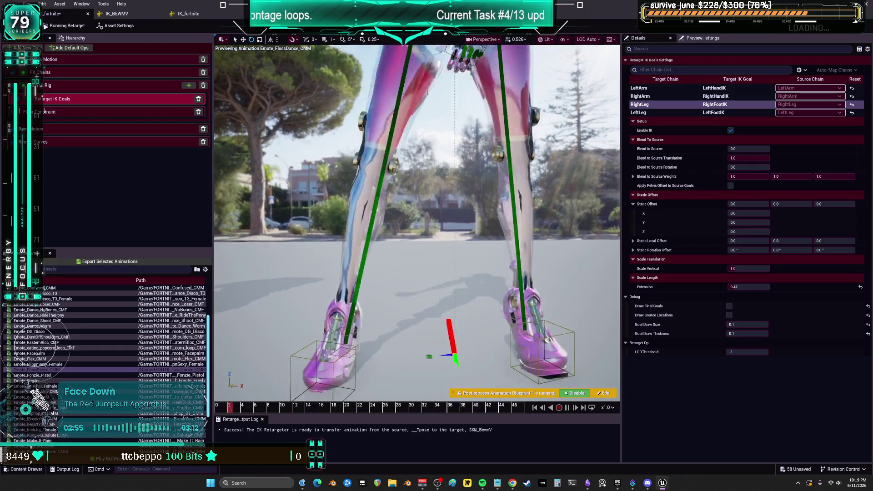
pyautogui.press('f')
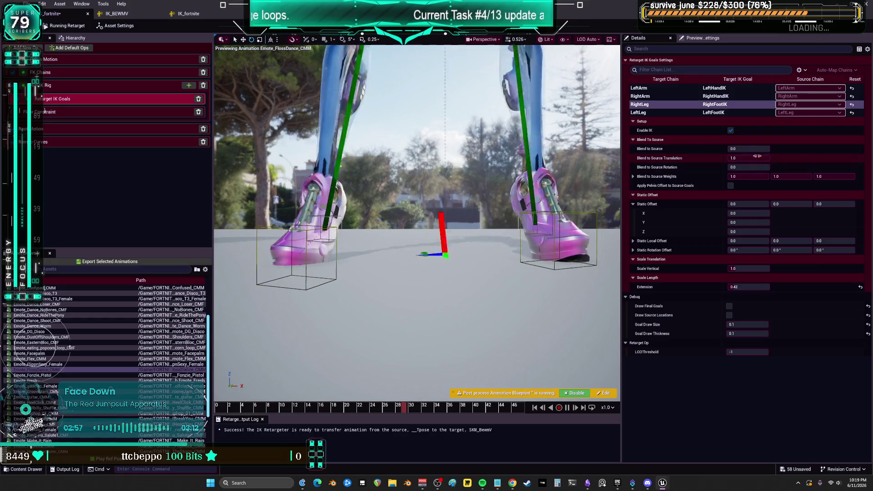
pyautogui.moveTo(733, 149)
pyautogui.mouseDown()
pyautogui.moveTo(748, 148)
pyautogui.moveTo(728, 148)
pyautogui.mouseUp()
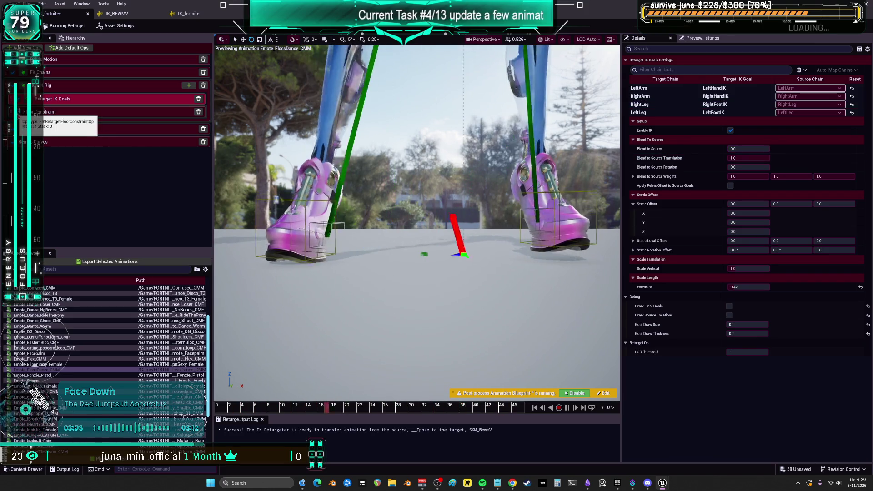
# - In the Floor Constraint op, set Height Falloff Distance to about 96.72 and select LeftLeg and RightLeg
pyautogui.click(69, 115)
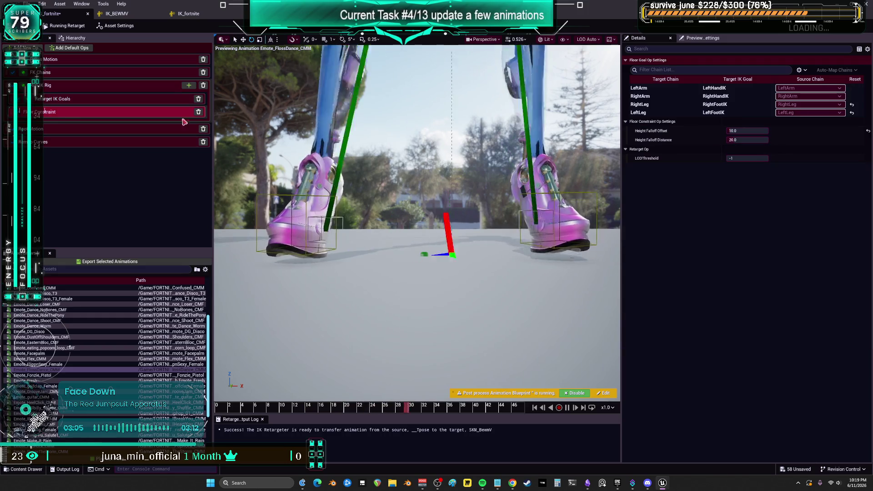
pyautogui.moveTo(745, 140); pyautogui.dragTo(764, 131)
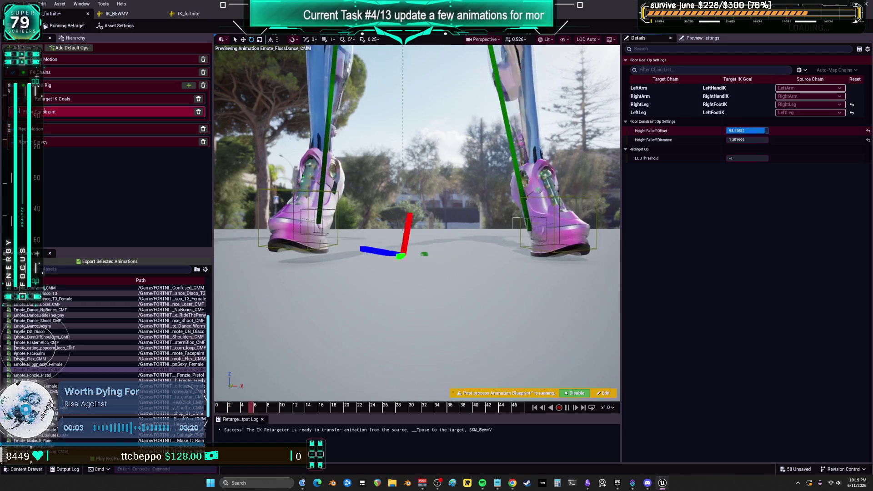
pyautogui.write('0.1')
pyautogui.click(651, 112)
pyautogui.keyDown('shift'); pyautogui.click(652, 105); pyautogui.keyUp('shift')
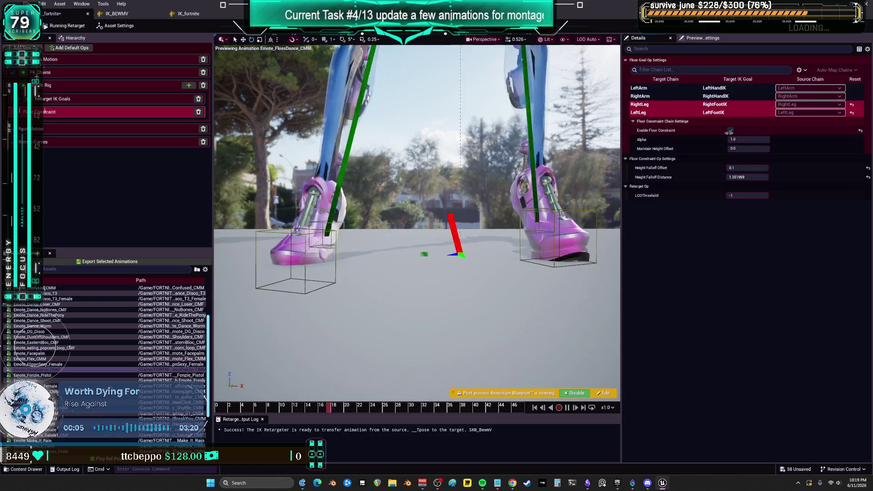
# - Raise Height Falloff Offset on both legs to about 30
pyautogui.moveTo(745, 168)
pyautogui.mouseDown()
pyautogui.moveTo(763, 167)
pyautogui.moveTo(764, 177)
pyautogui.mouseUp()
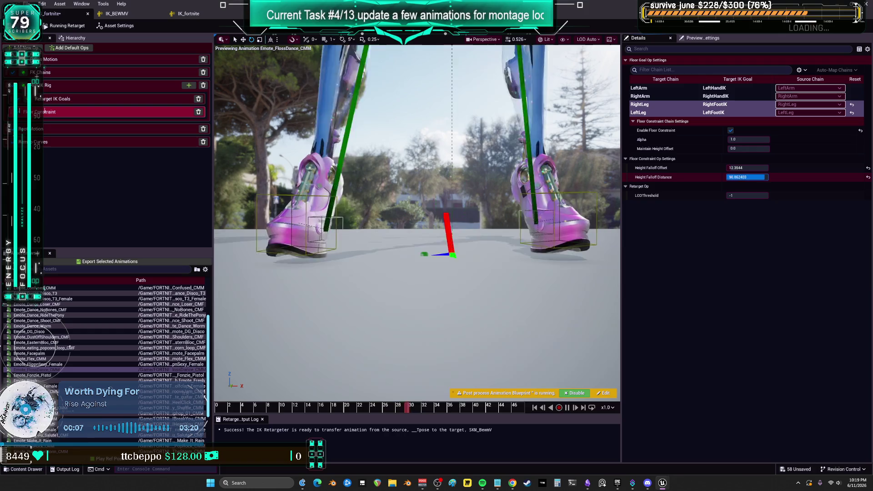
pyautogui.click(745, 168)
pyautogui.write('0.1')
pyautogui.press('Return')
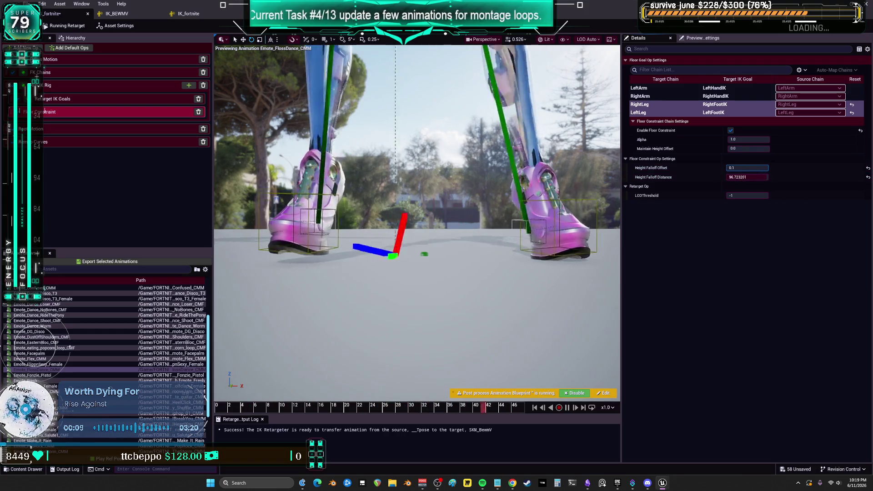
pyautogui.moveTo(746, 167); pyautogui.dragTo(782, 168)
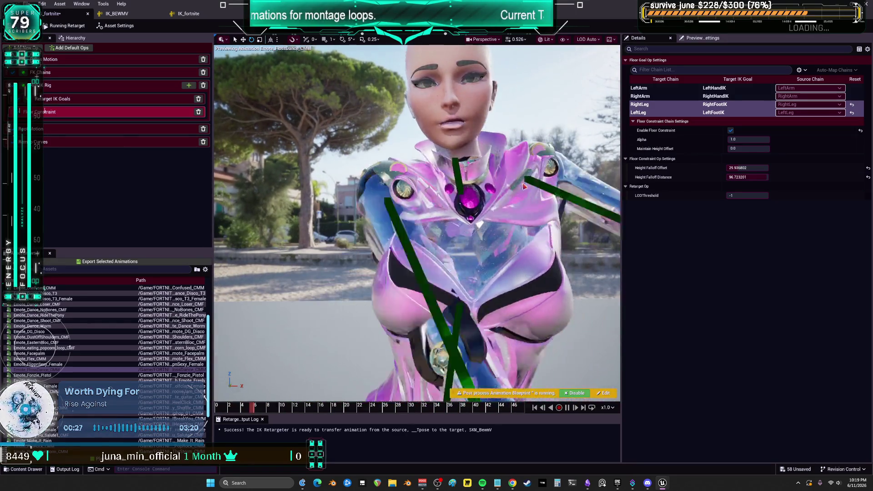
# - Preview Emote_Dance_Worm briefly, then Emote_FlippnSexy_Female on the retargeted female character
pyautogui.click(32, 326)
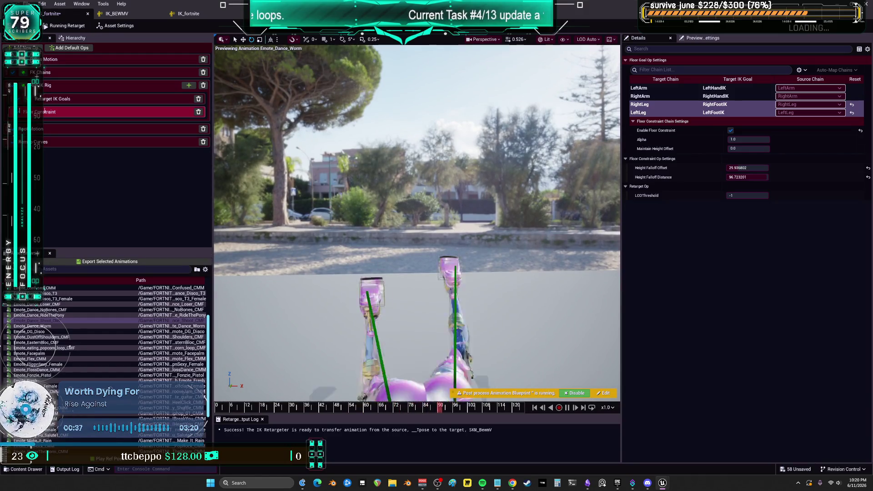
pyautogui.click(39, 364)
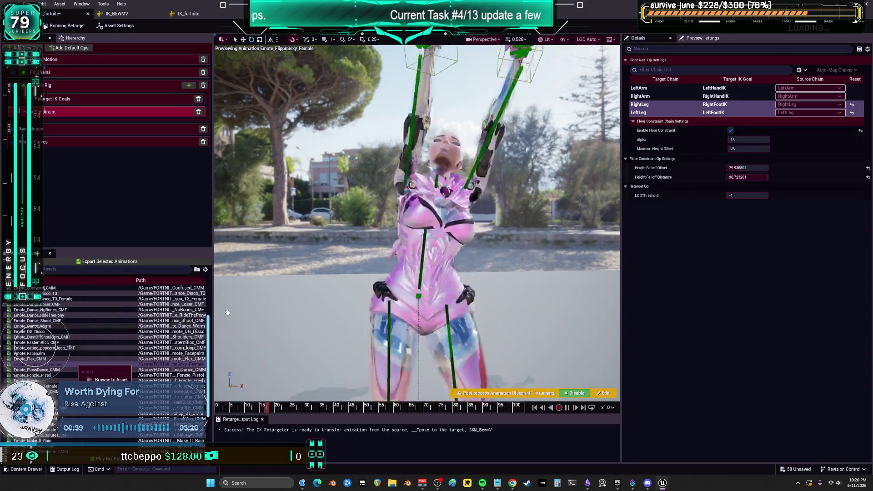